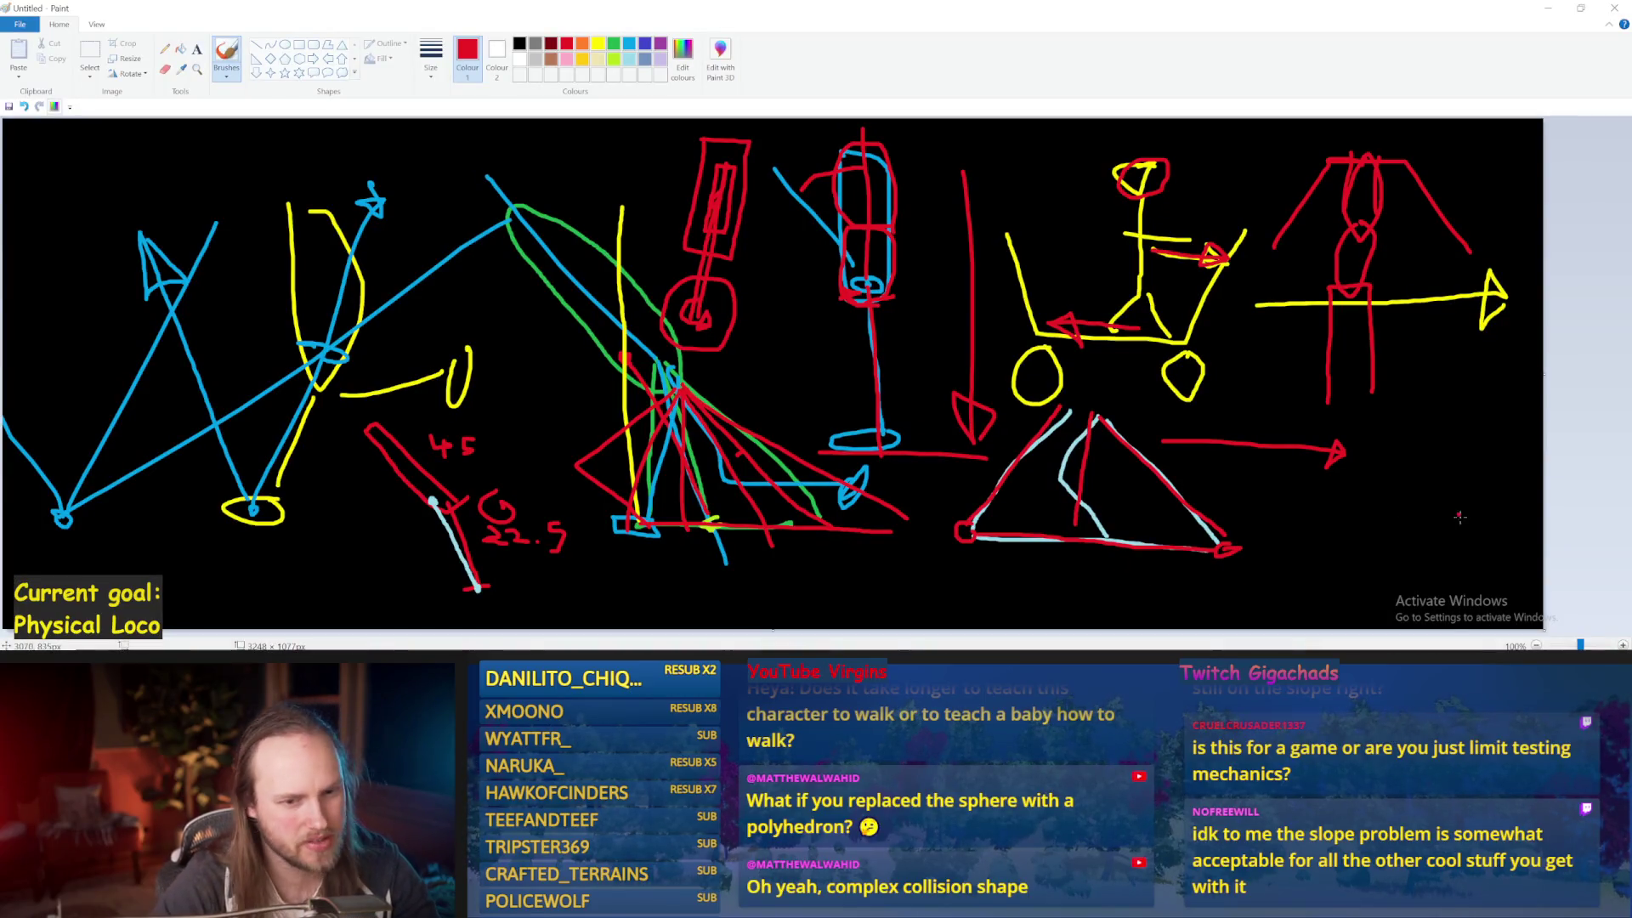
Close the red pentagon with two strokes, then switch to light blue and dab a dot beside it
mouse_move(1478, 533)
mouse_down()
mouse_move(1465, 481)
mouse_move(1434, 463)
mouse_move(1352, 484)
mouse_up()
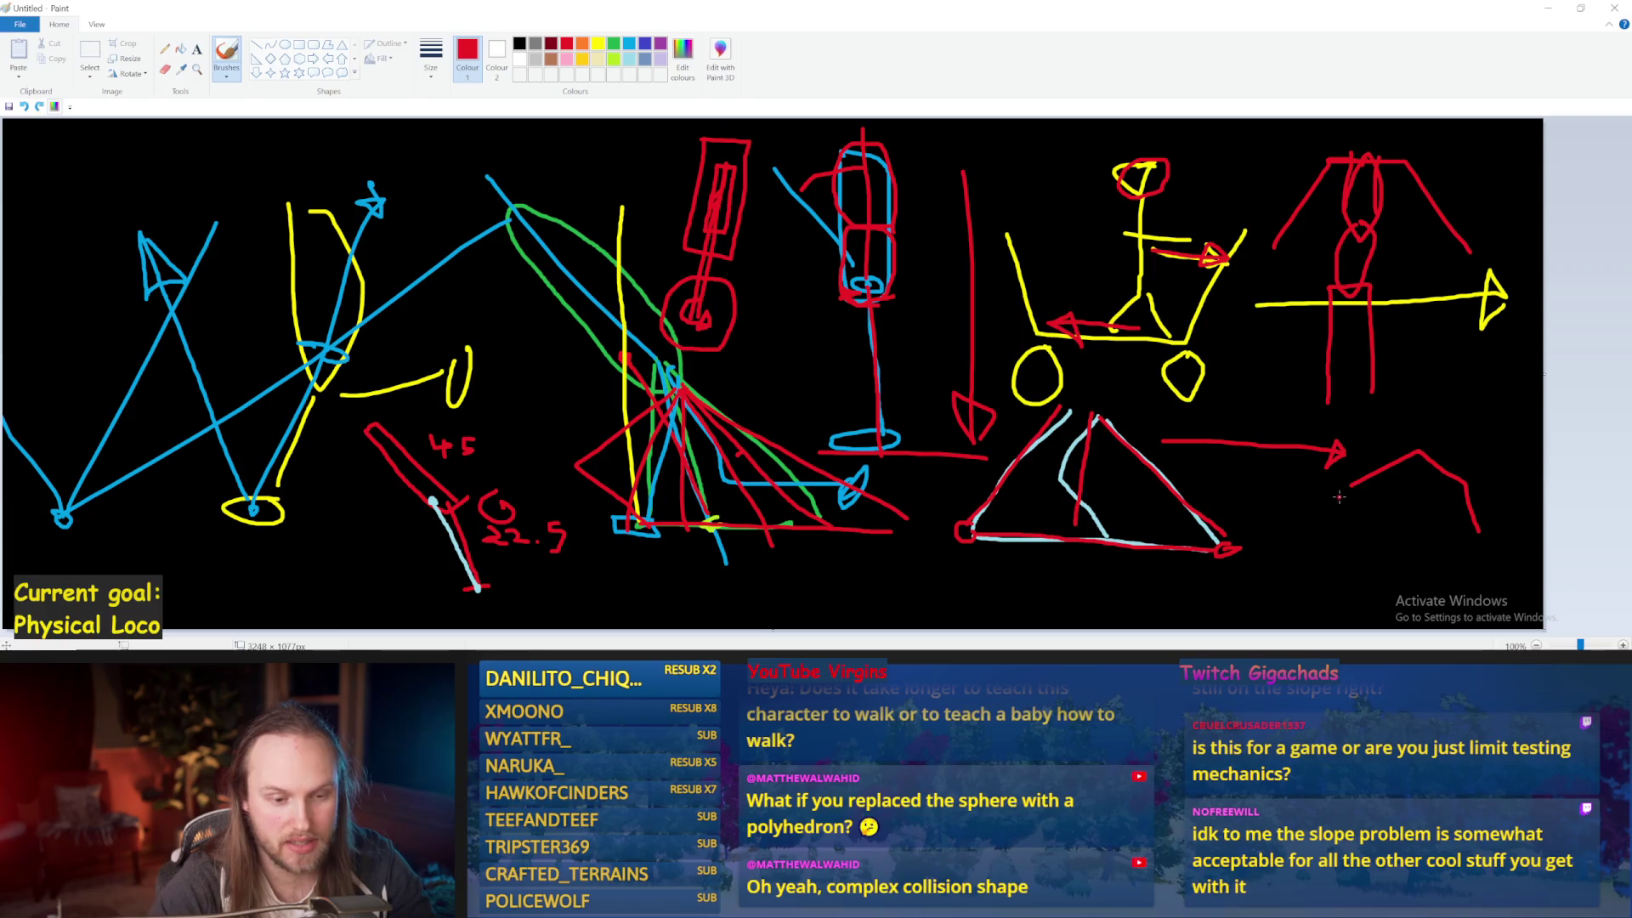
mouse_move(1351, 486)
mouse_down()
mouse_move(1354, 539)
mouse_move(1470, 541)
mouse_up()
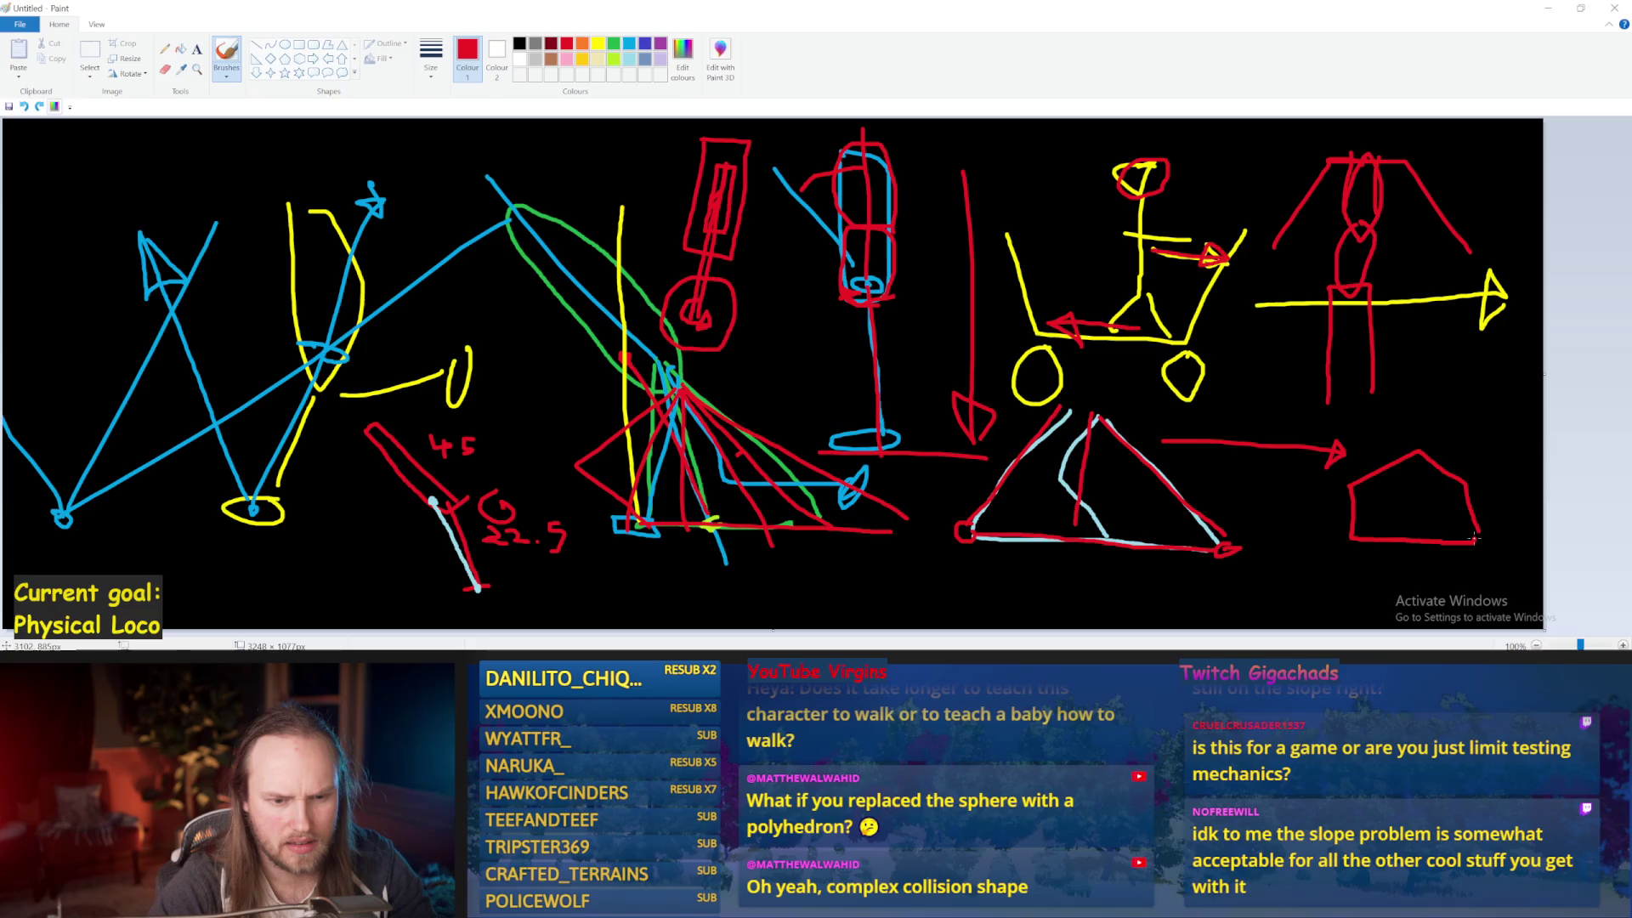
click(629, 44)
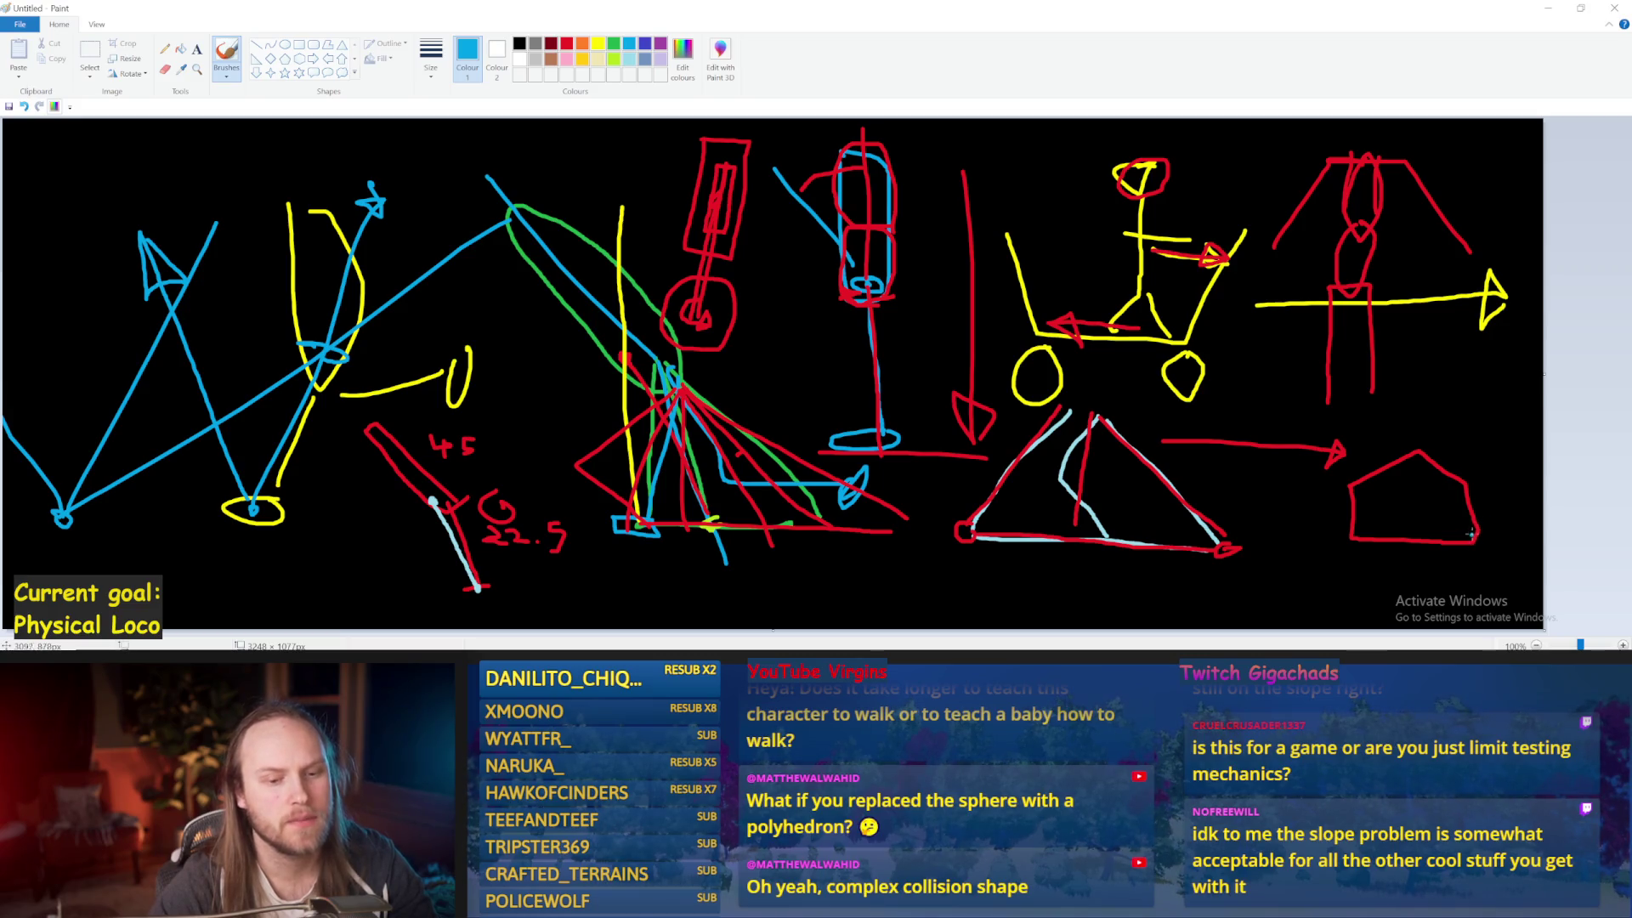
click(1493, 430)
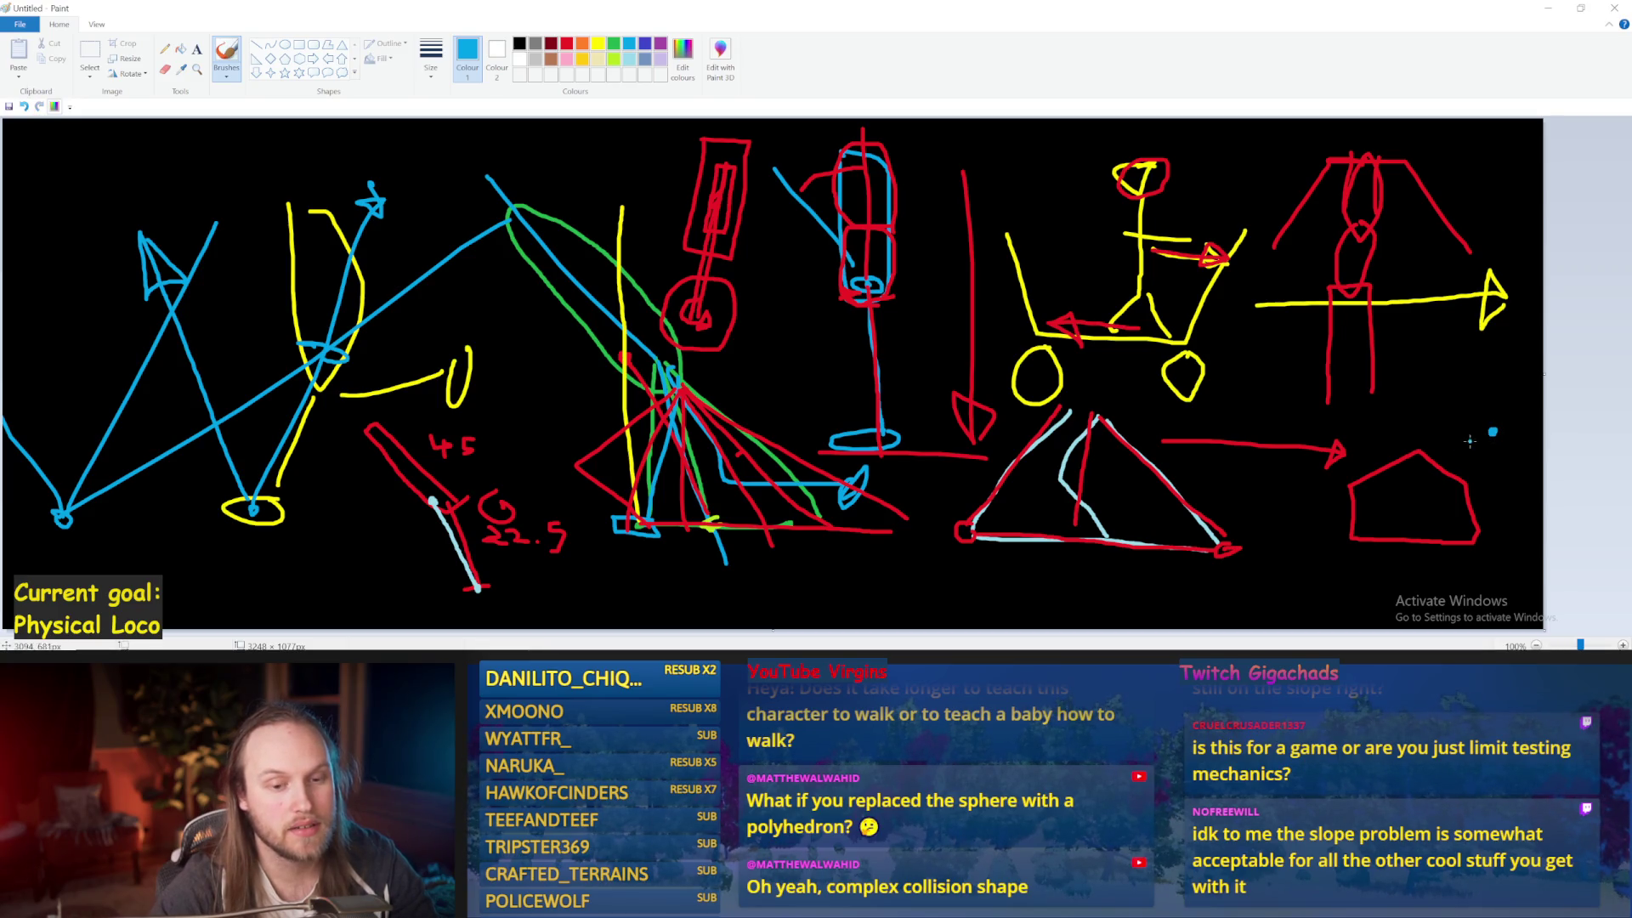
Try blue lines, an arrow and a check mark over the pentagon, undoing them with Ctrl+Z
drag(1435, 465, 1452, 450)
key(ctrl+z)
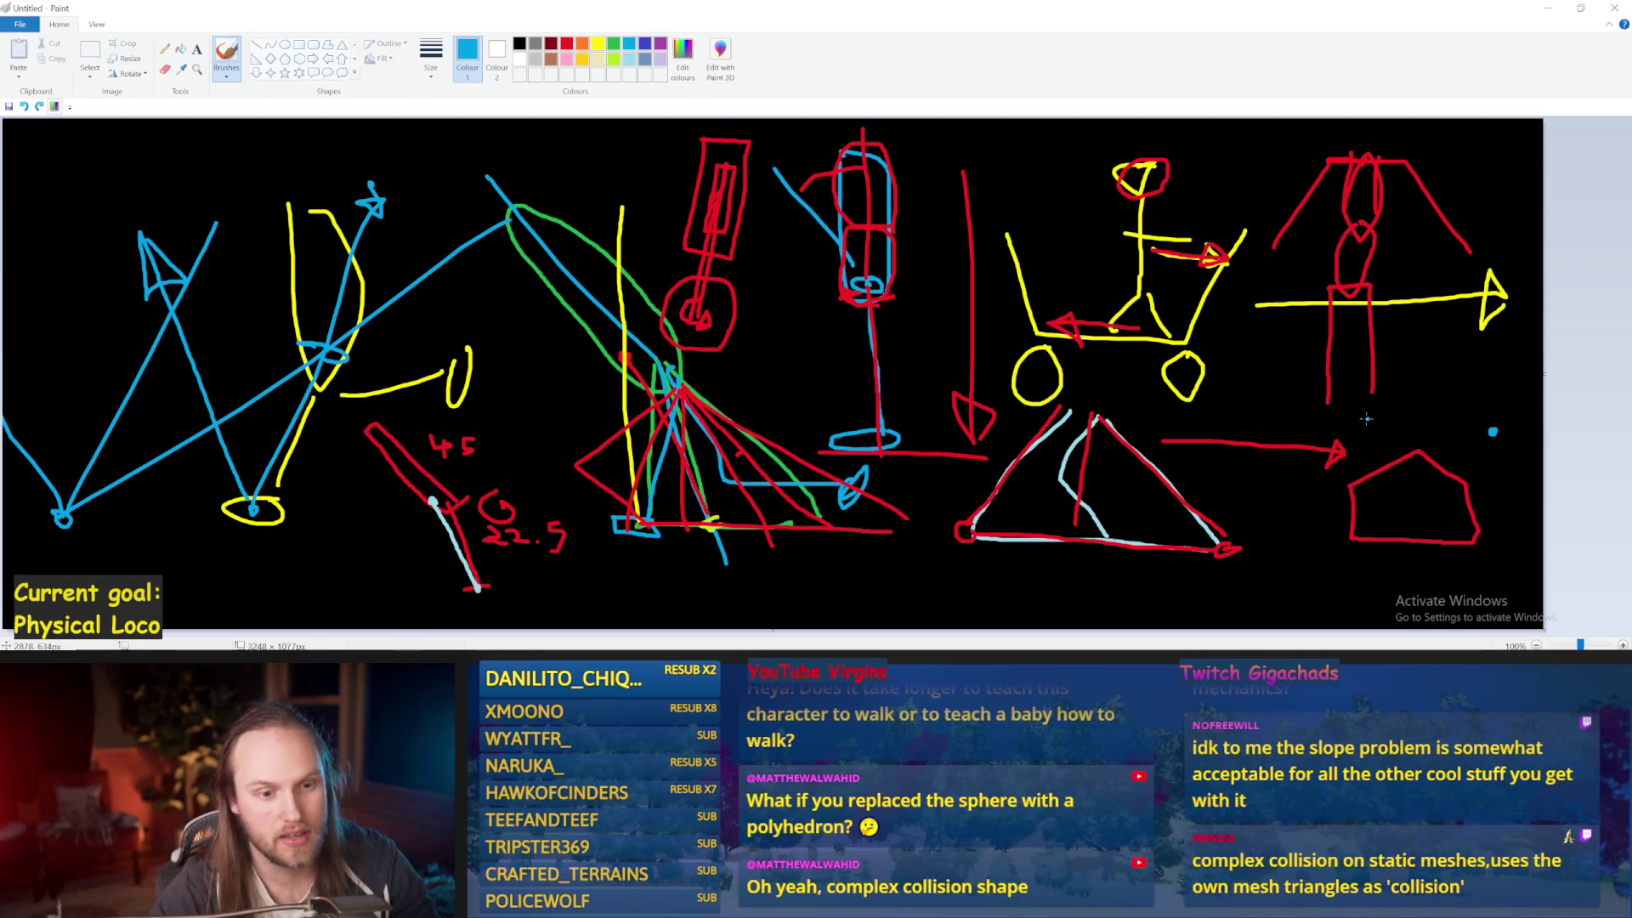
drag(1362, 408, 1535, 532)
drag(1445, 460, 1478, 418)
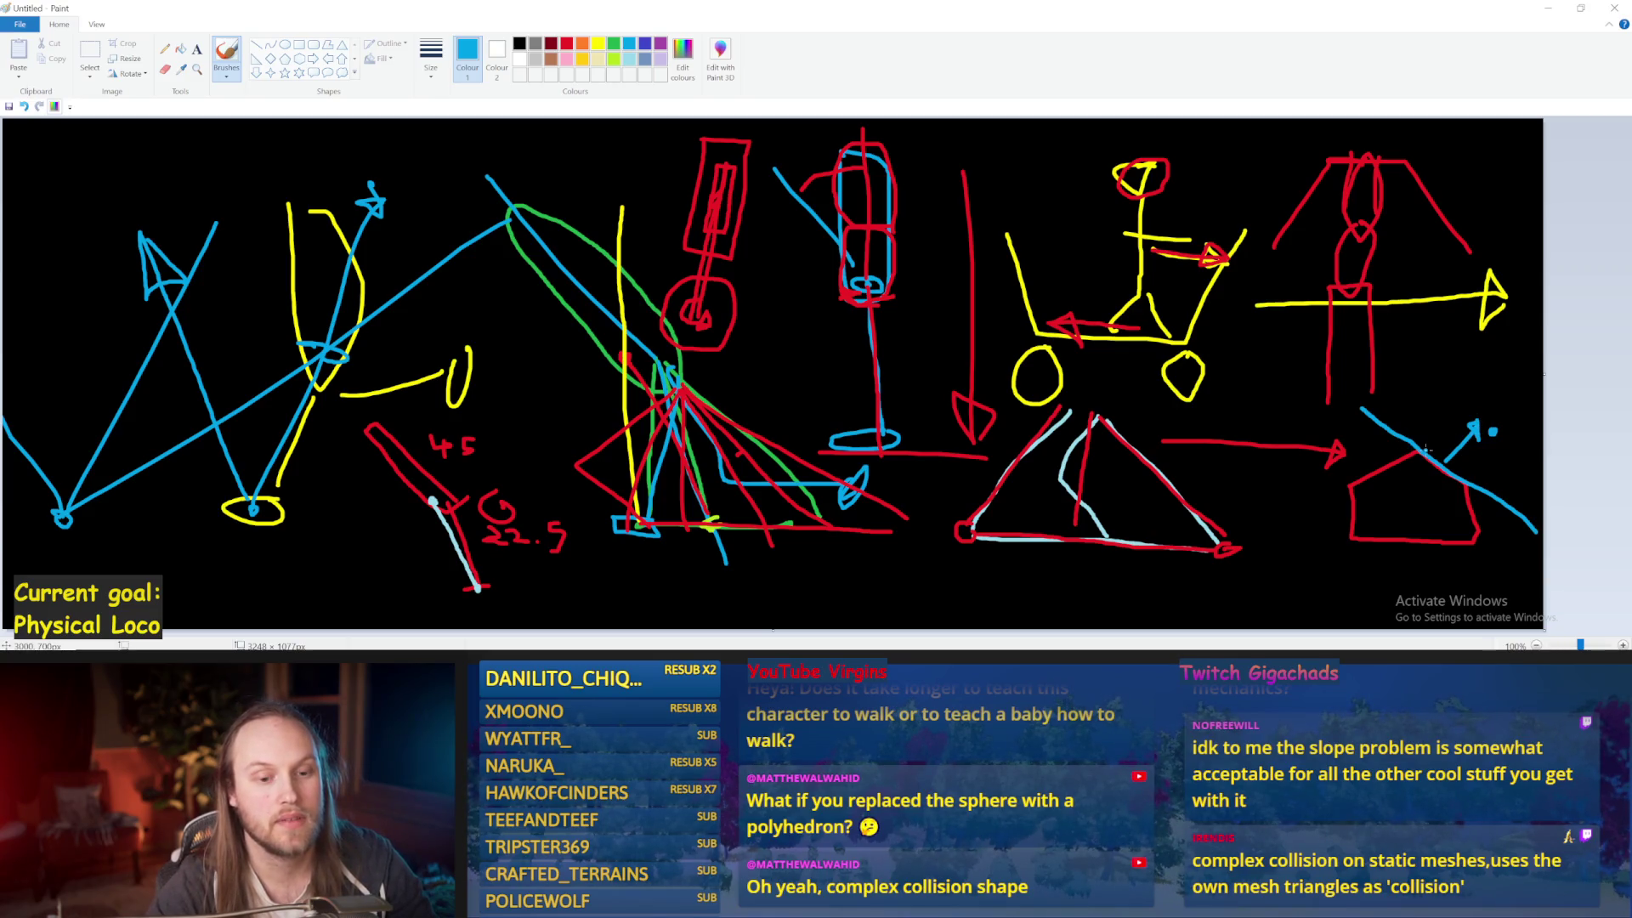
key(ctrl+z)
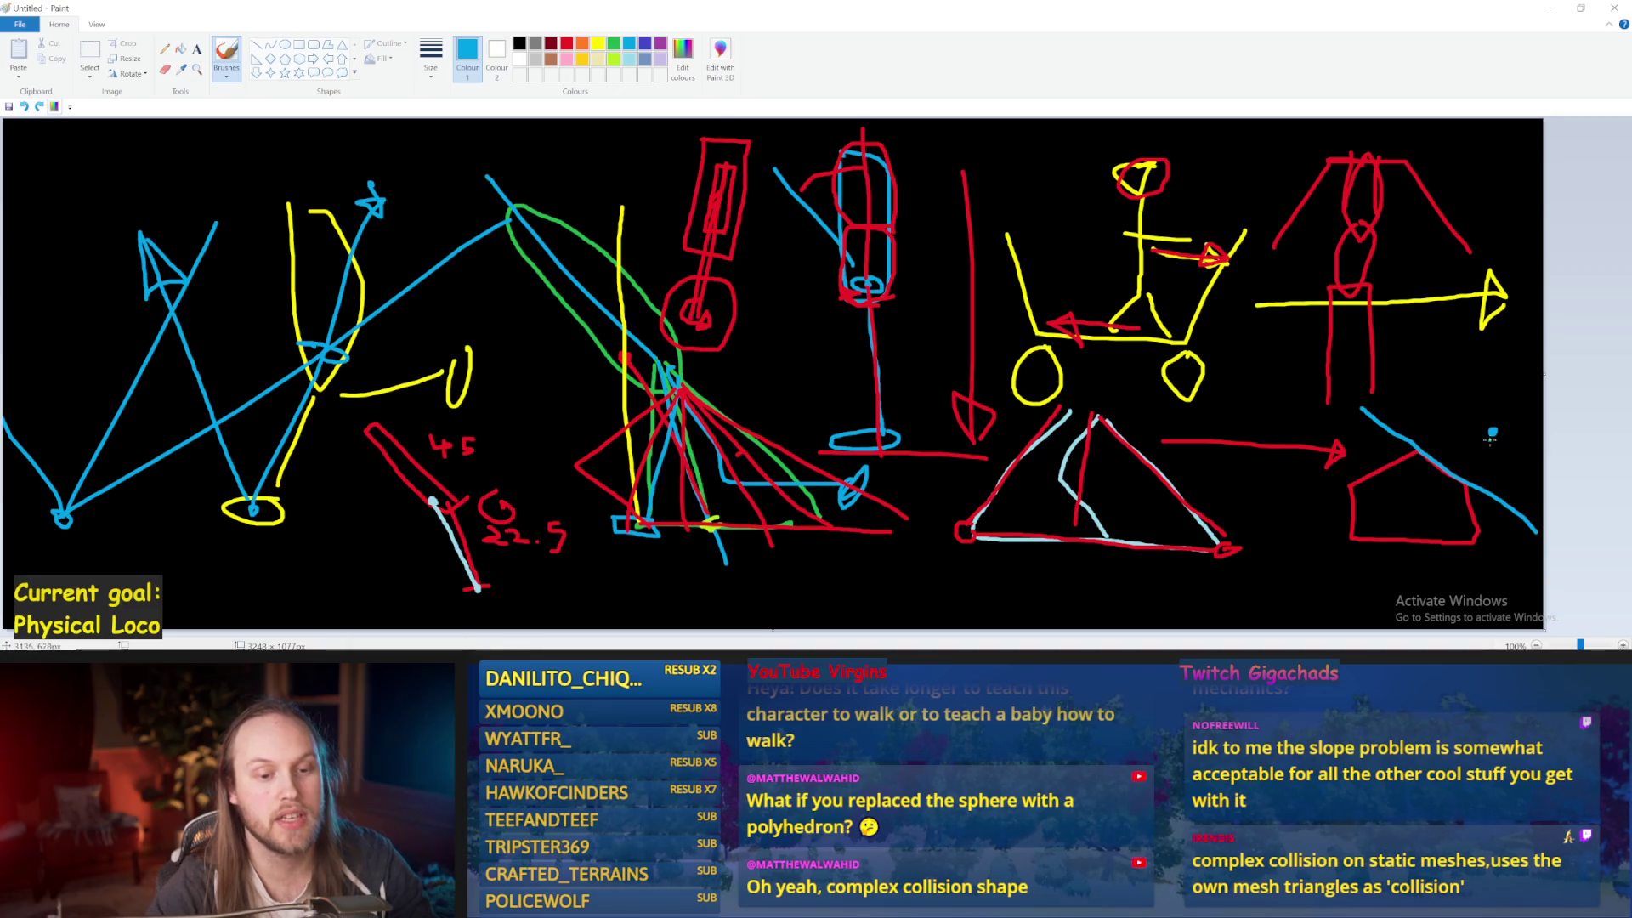
drag(1436, 391, 1466, 365)
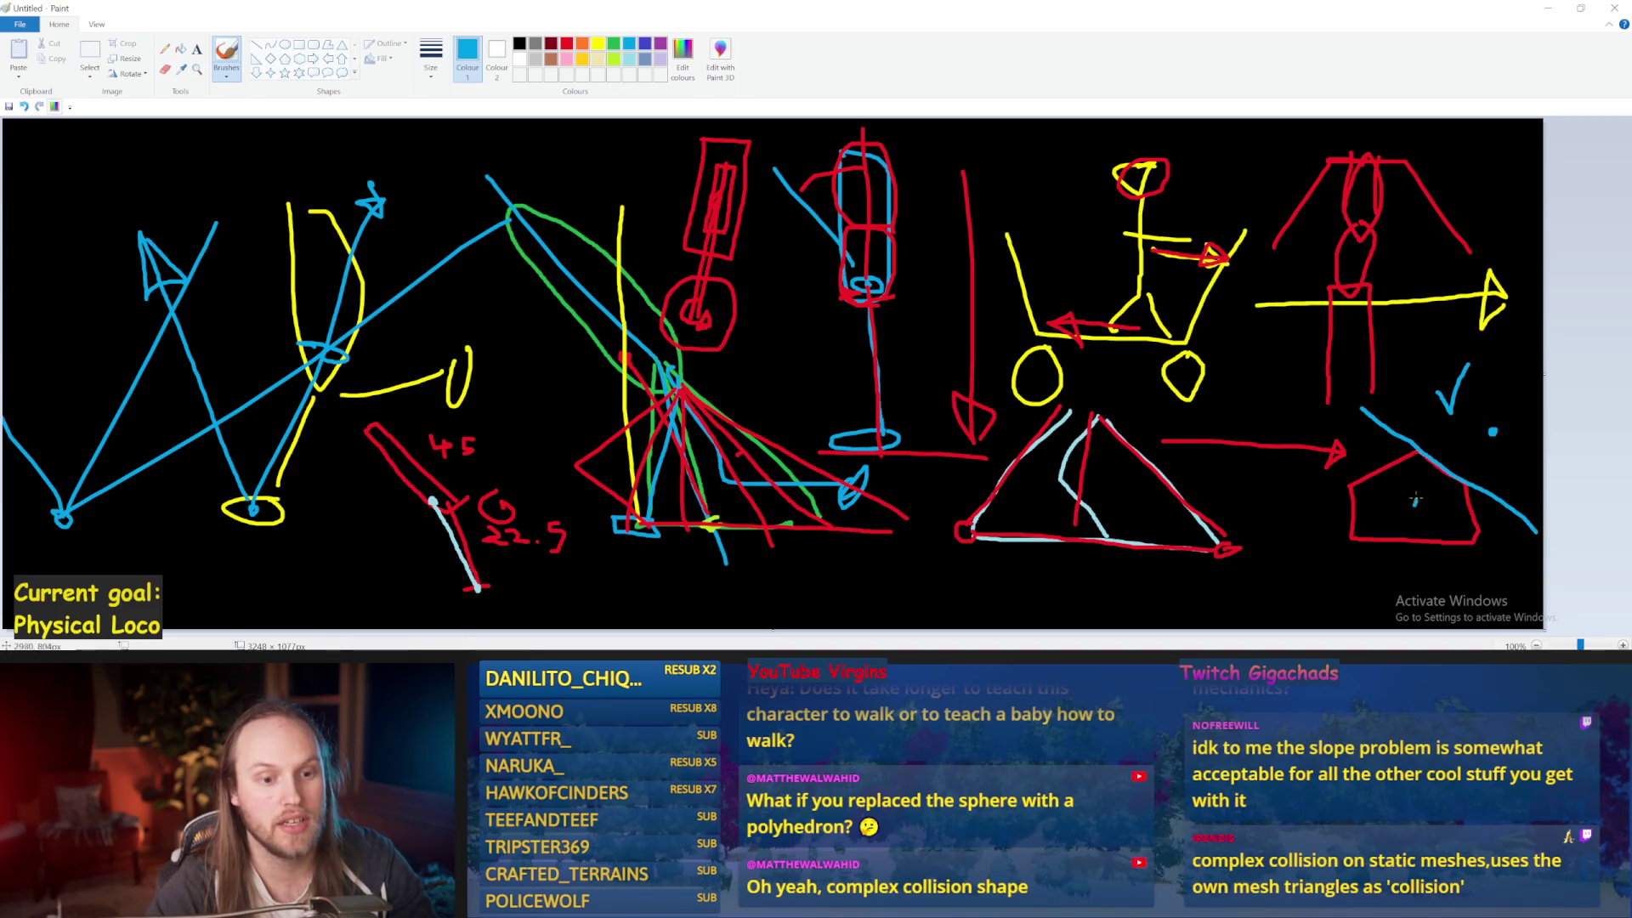
key(ctrl+z)
key(ctrl+z)
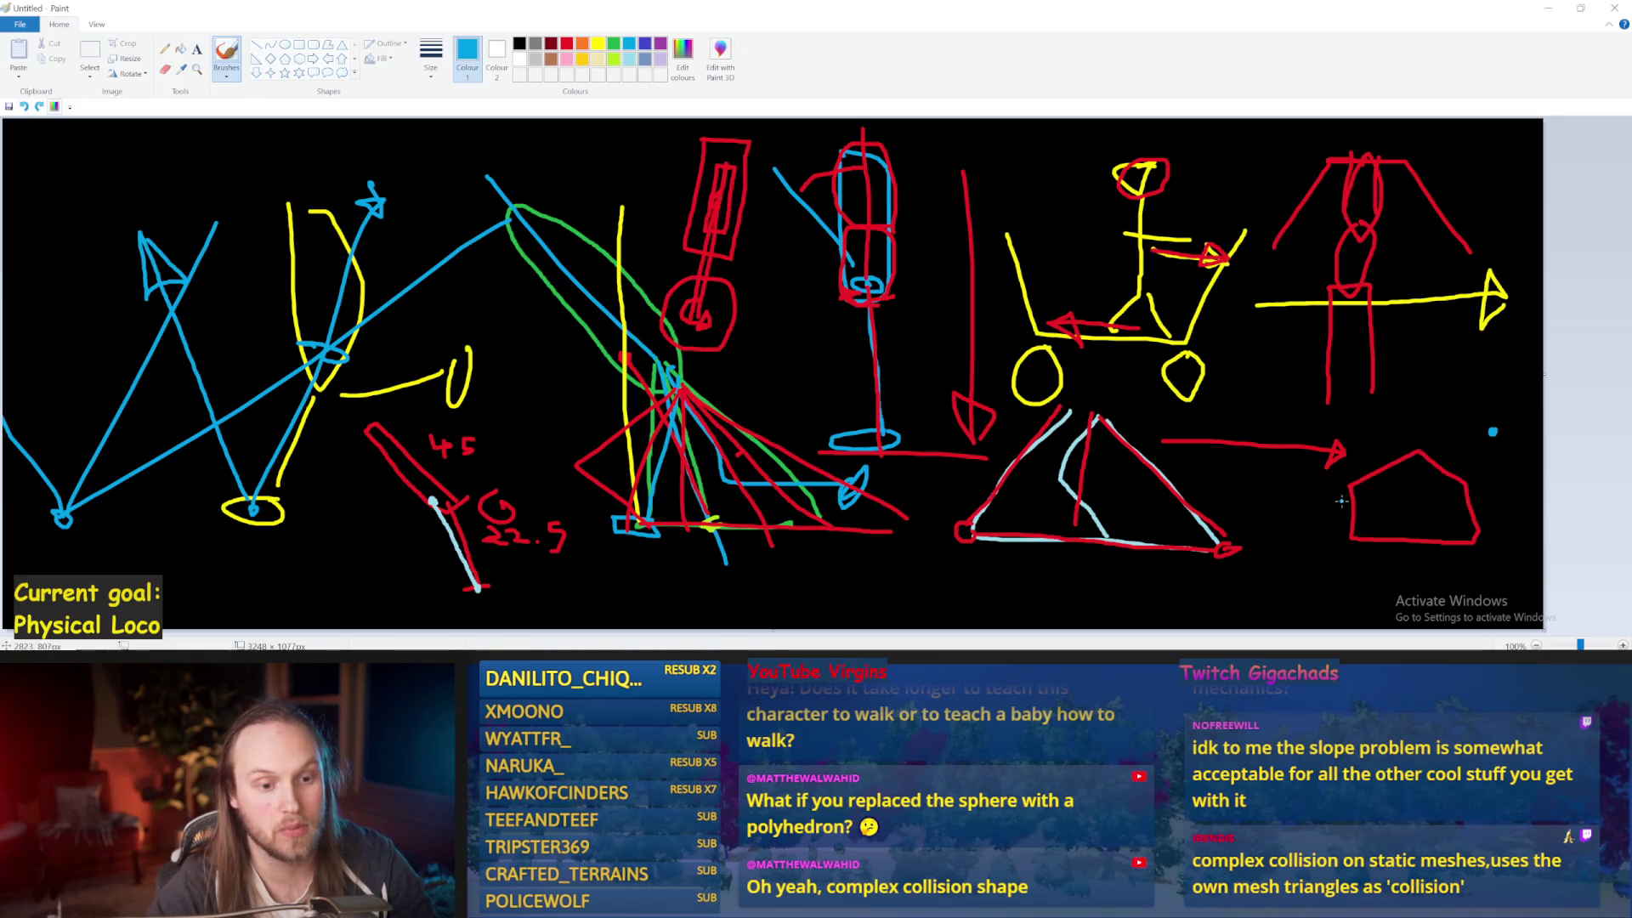
mouse_move(1354, 405)
mouse_down()
mouse_move(1351, 569)
mouse_move(1346, 408)
mouse_up()
Draw a blue leftward arrow and retrace the pentagon's base in blue, undoing stray strokes
key(ctrl+z)
mouse_move(1345, 513)
mouse_down()
mouse_move(1283, 510)
mouse_move(1324, 495)
mouse_move(1312, 472)
mouse_up()
drag(1348, 542, 1521, 545)
key(ctrl+z)
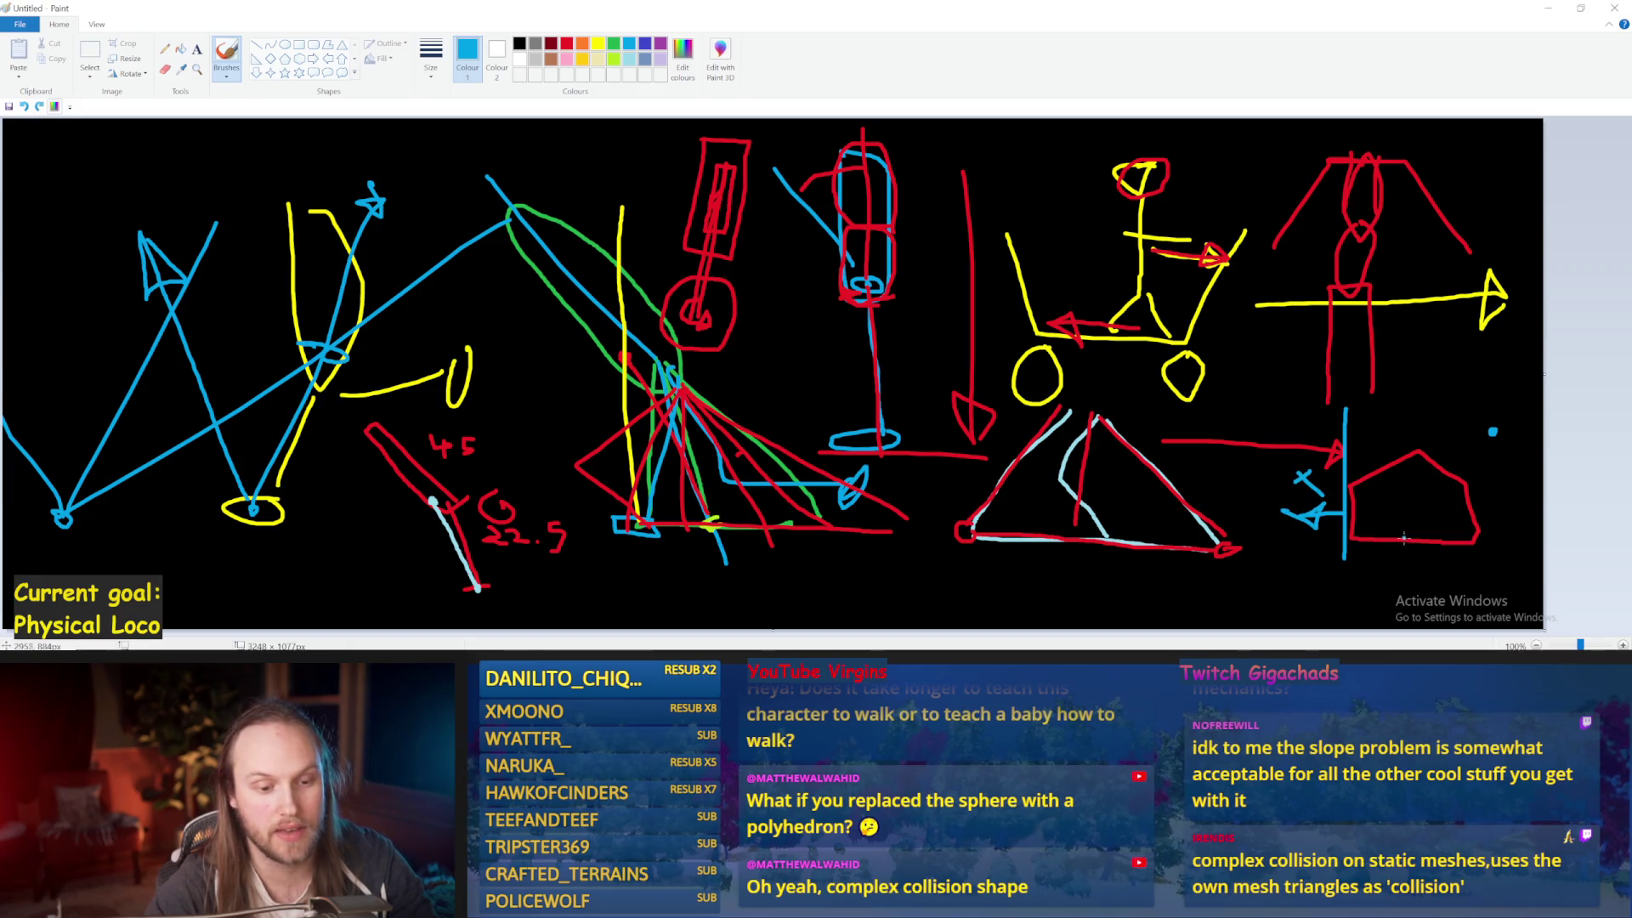
drag(1351, 540, 1536, 559)
drag(1426, 566, 1428, 609)
mouse_move(1405, 589)
mouse_down()
mouse_move(1457, 609)
mouse_move(1526, 590)
mouse_move(1487, 531)
mouse_move(1537, 488)
mouse_move(1443, 586)
mouse_up()
key(ctrl+z)
Add blue vertical and check-like strokes on the pentagon's right, undoing the trial loops
drag(1469, 462, 1477, 540)
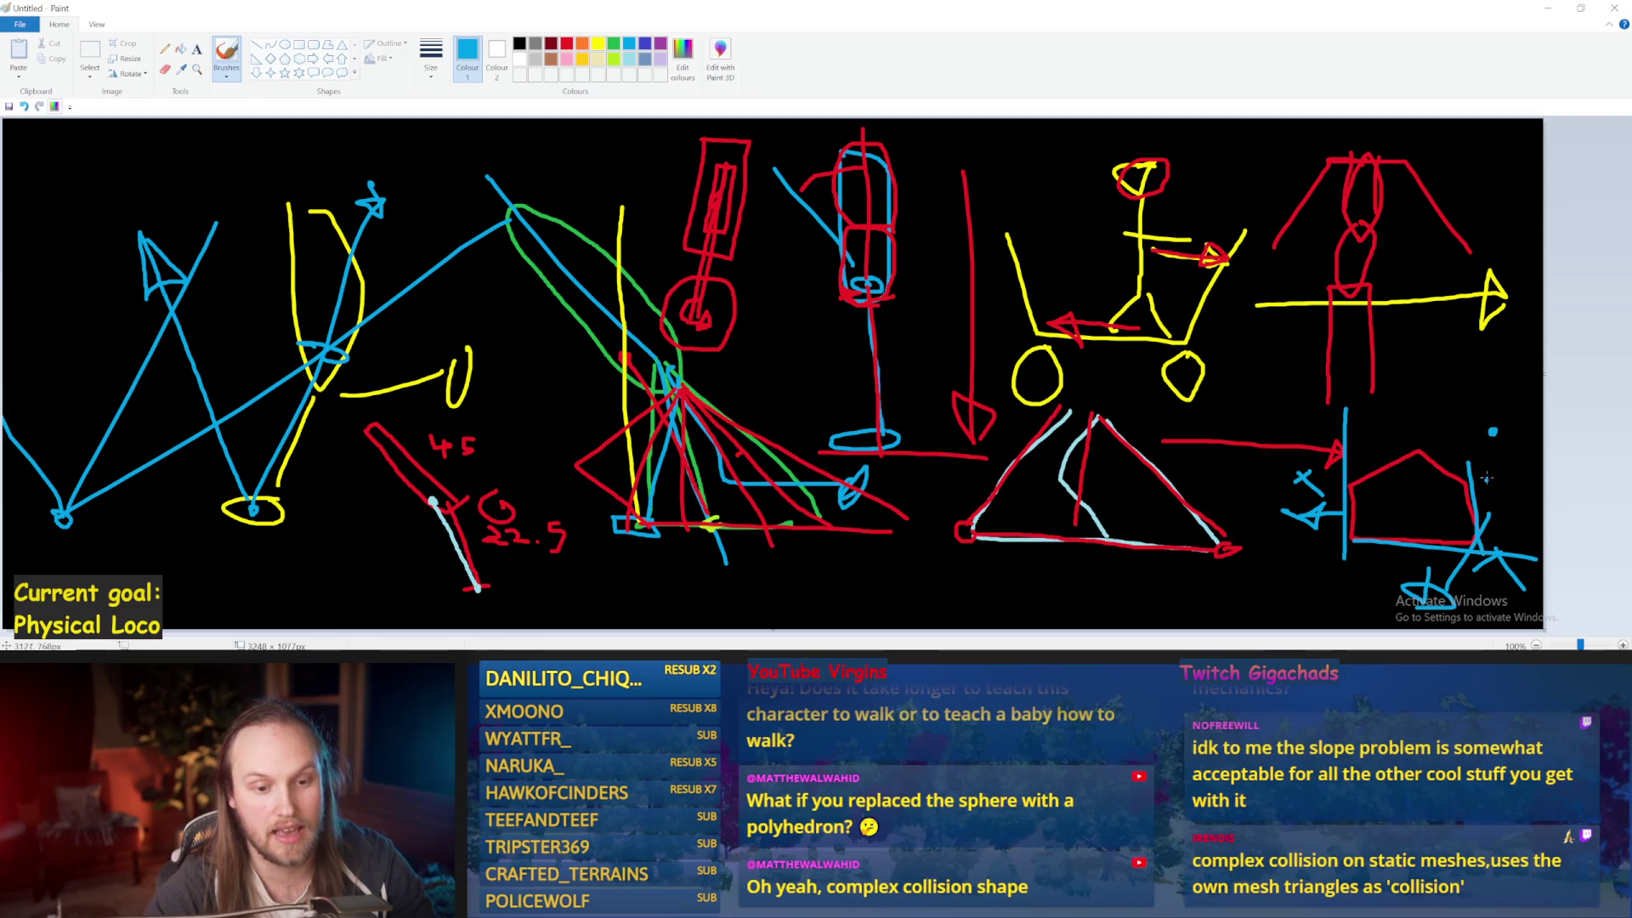
drag(1475, 474, 1463, 342)
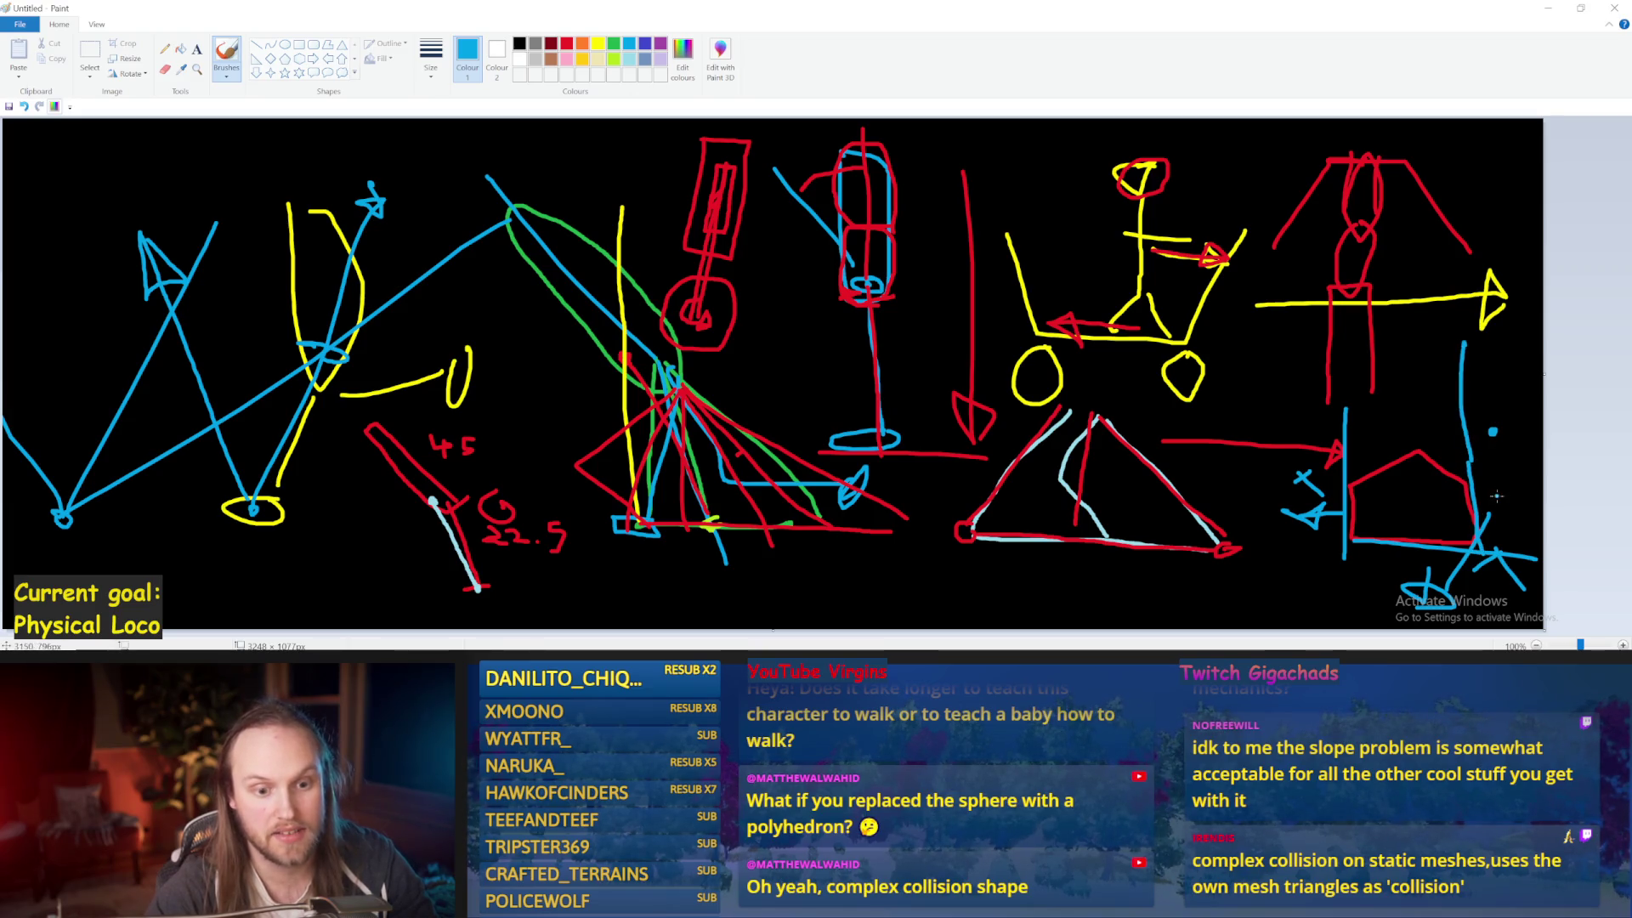
drag(1503, 476, 1530, 432)
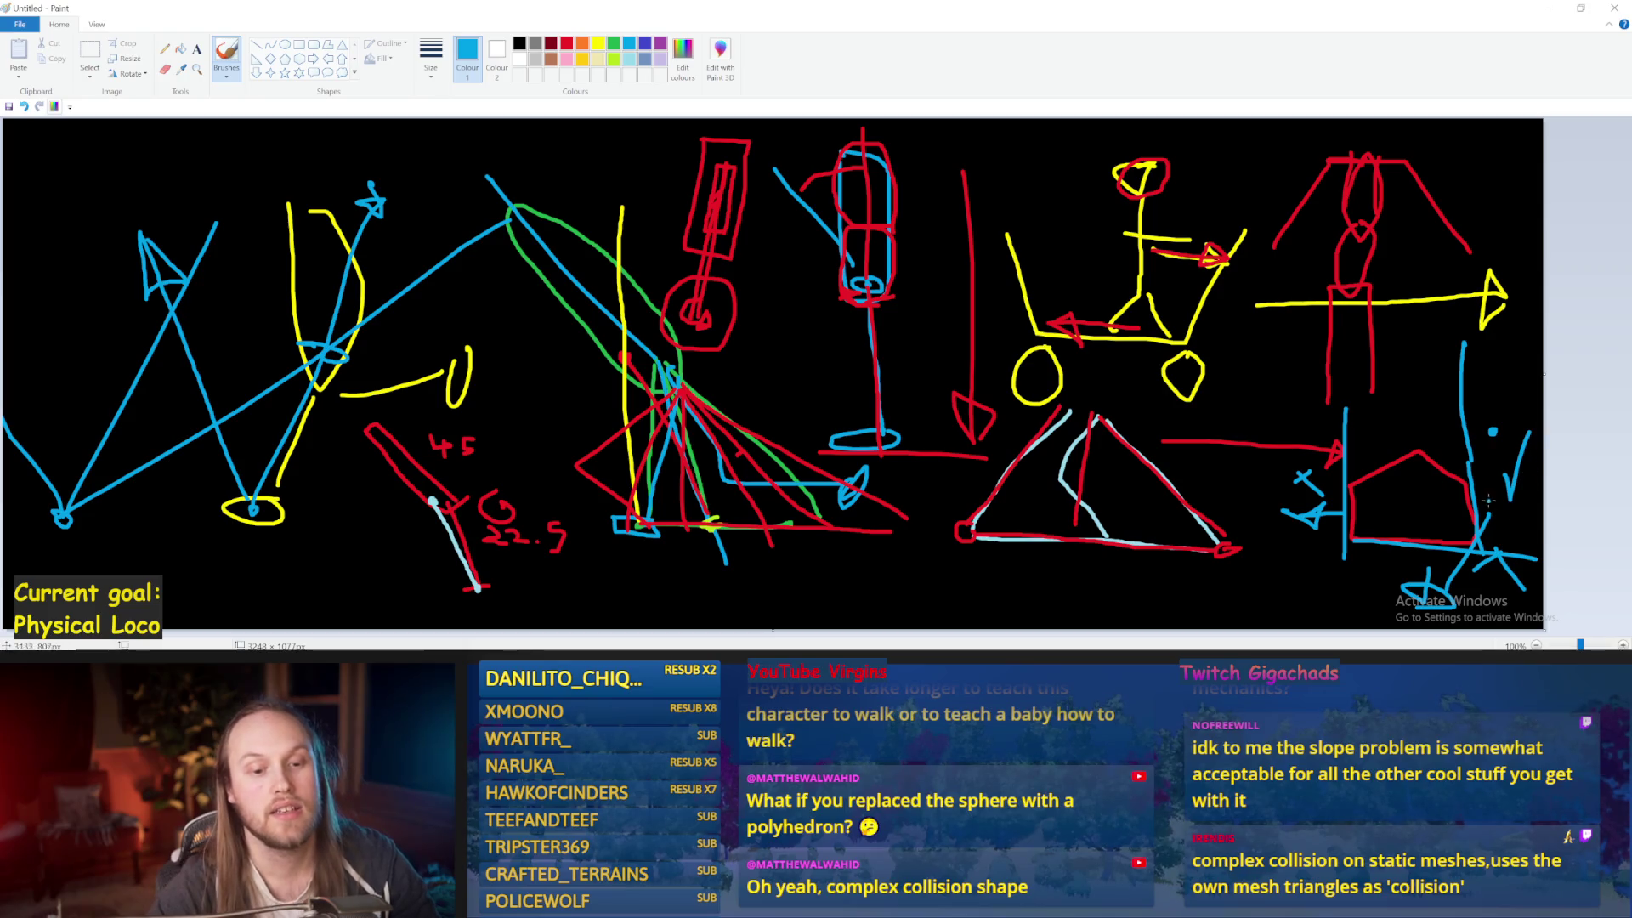
drag(1436, 463, 1462, 510)
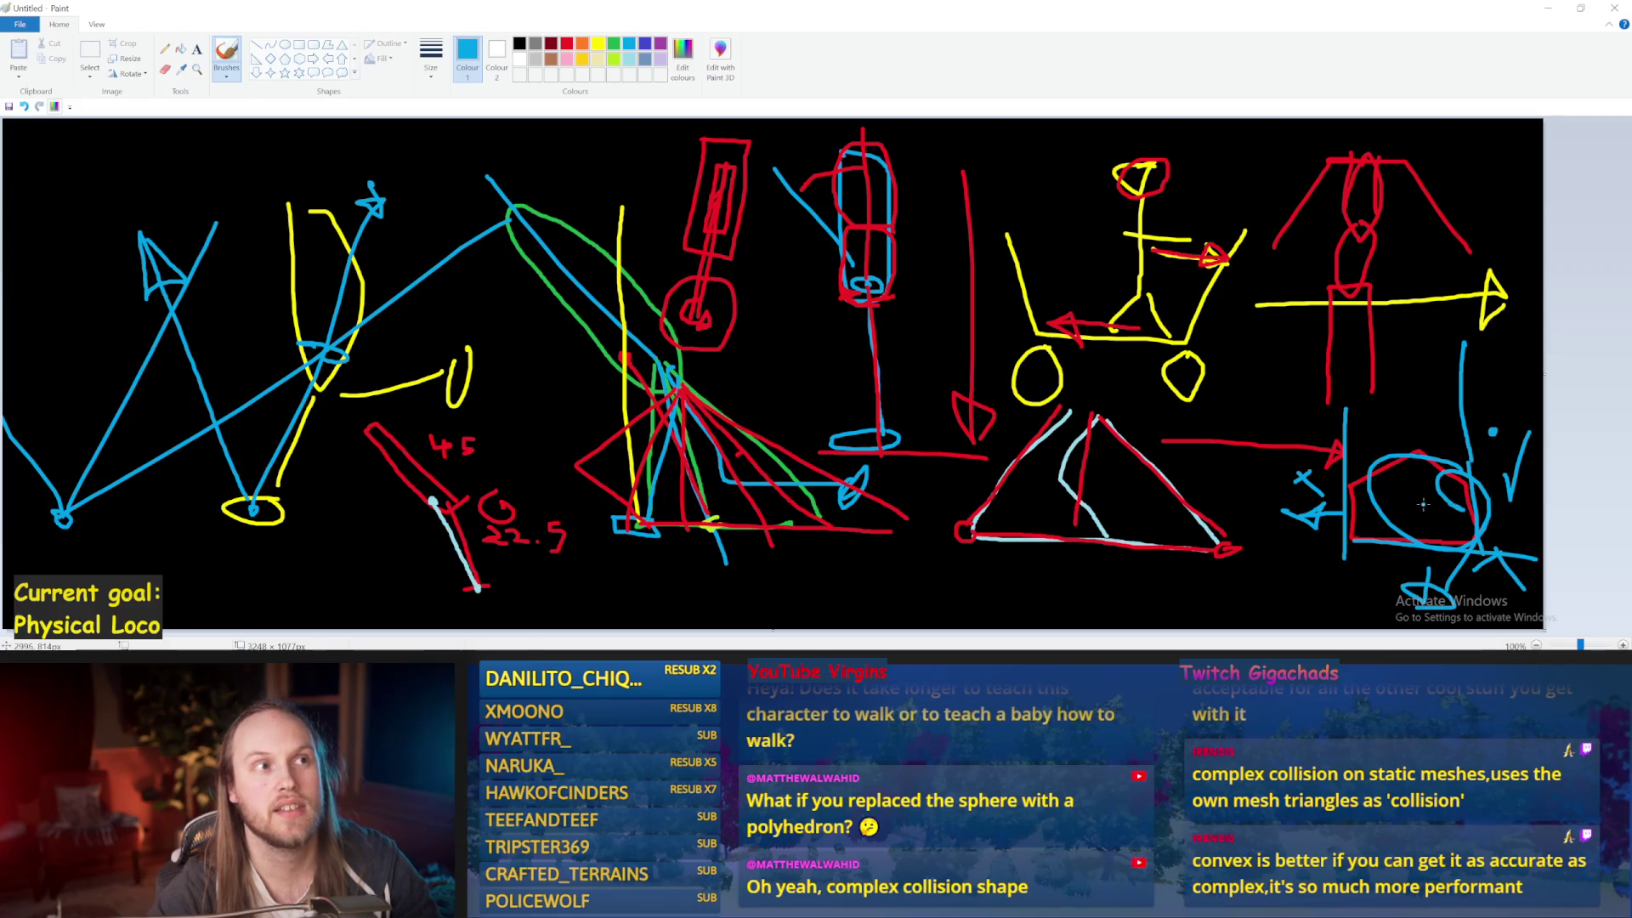
key(ctrl+z)
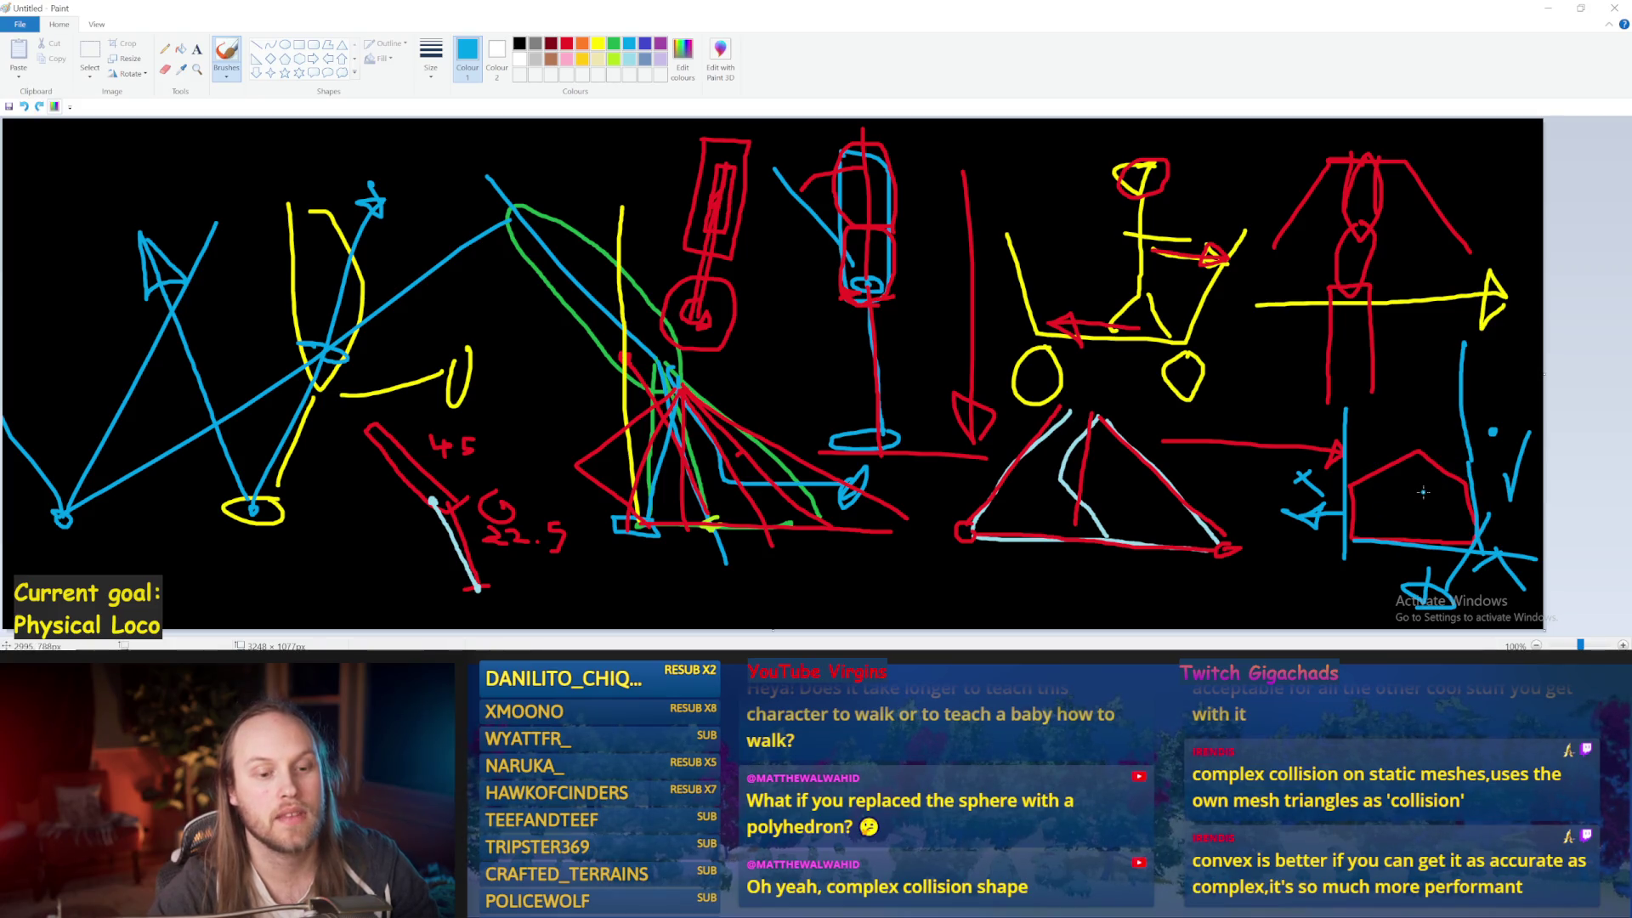
mouse_move(1449, 480)
mouse_down()
mouse_move(1411, 442)
mouse_move(1471, 514)
mouse_up()
key(ctrl+z)
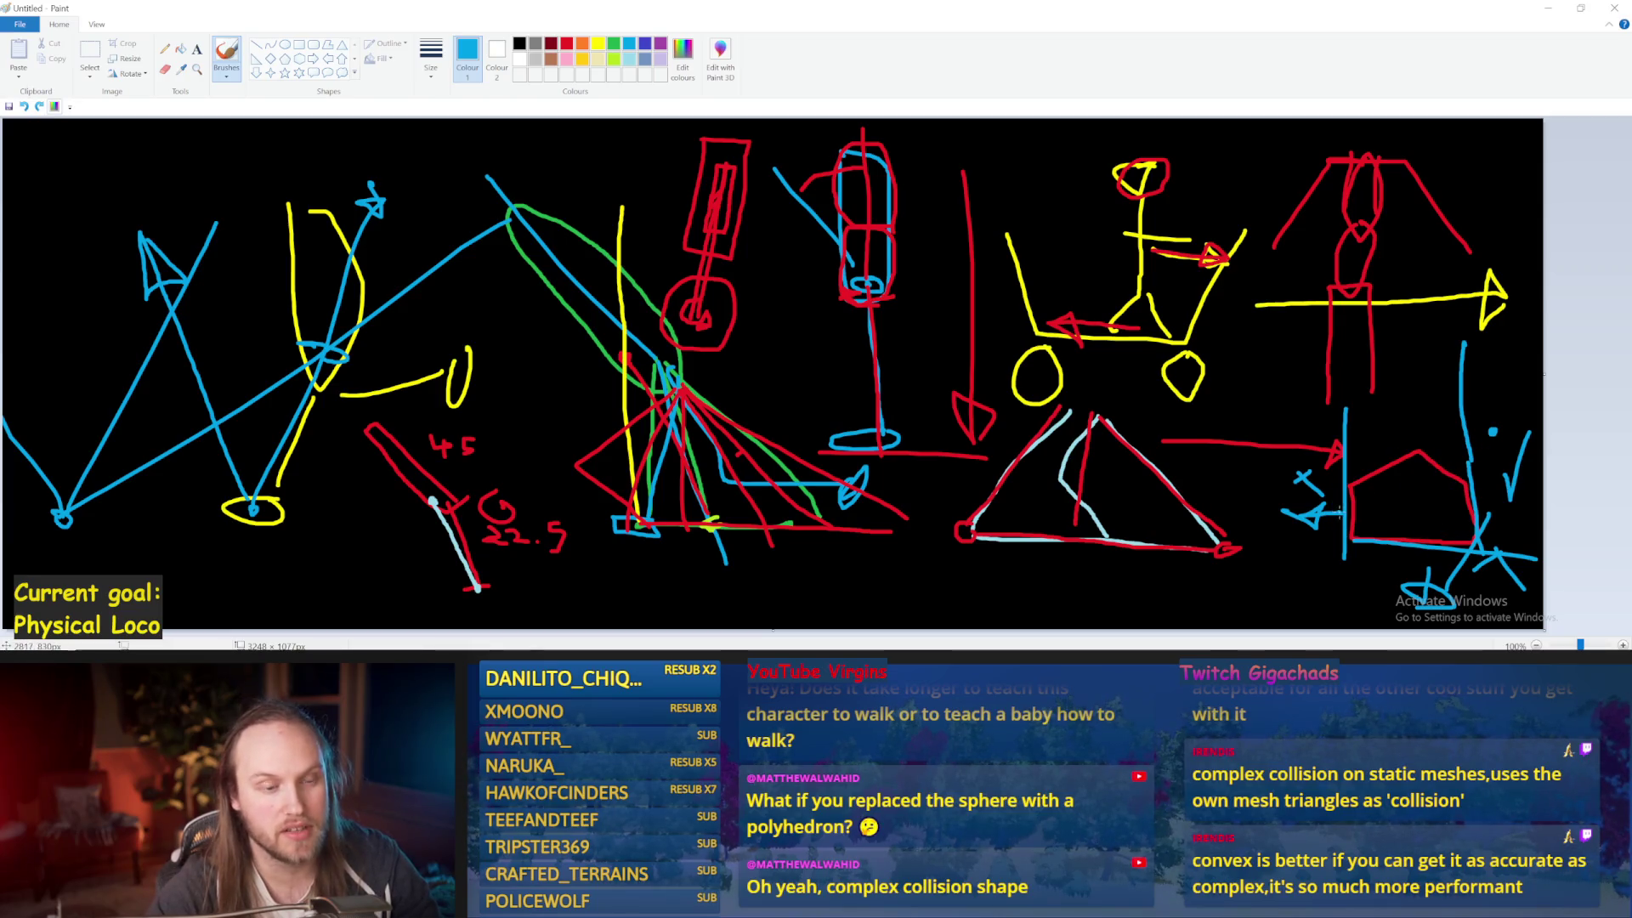
mouse_move(1342, 513)
mouse_down()
mouse_move(1105, 508)
mouse_move(1415, 505)
mouse_up()
key(ctrl+z)
key(ctrl+z)
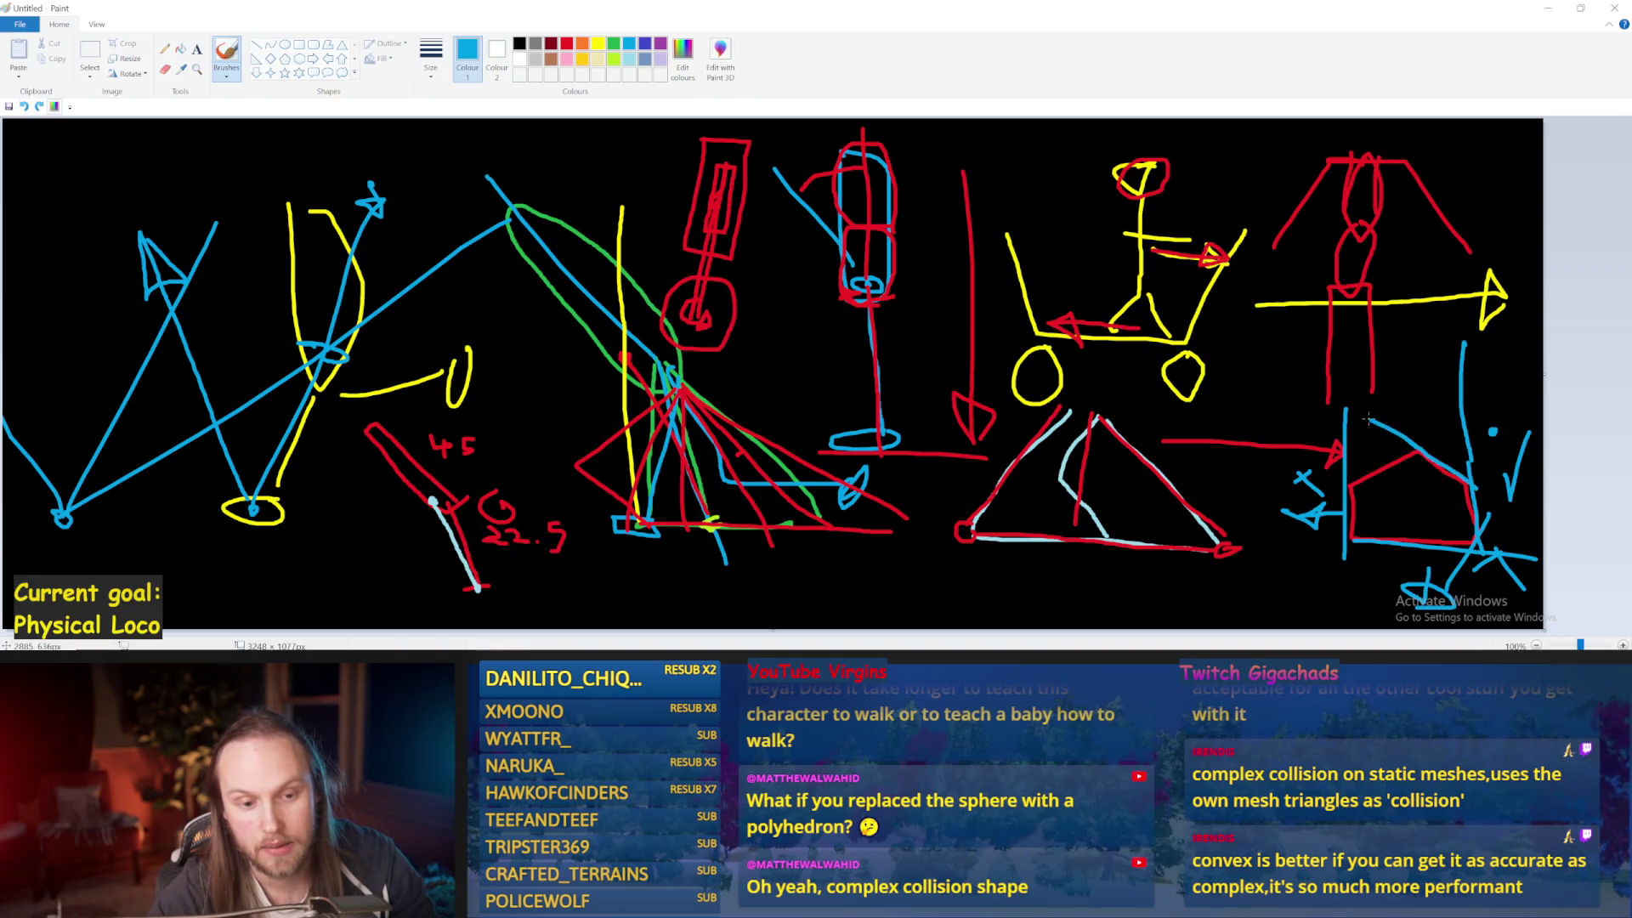
Draw a blue diagonal line across the pentagon's upper right, undoing misplaced strokes
drag(1394, 433, 1517, 503)
key(ctrl+z)
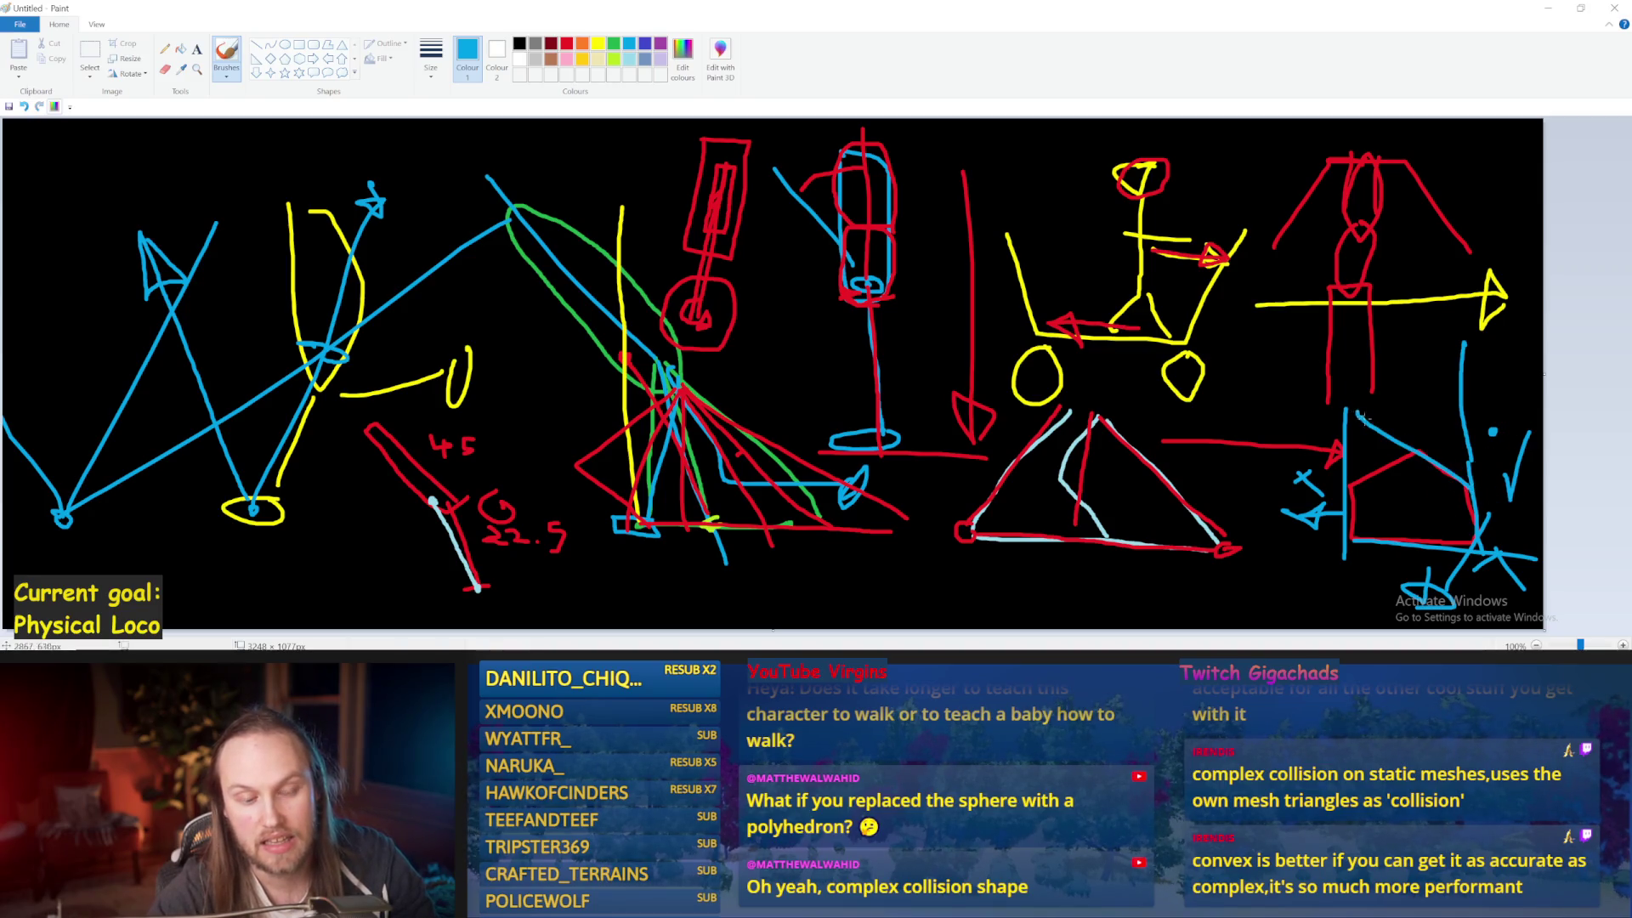
drag(1401, 436, 1517, 522)
mouse_move(1428, 446)
mouse_down()
mouse_move(1271, 544)
mouse_move(1346, 481)
mouse_move(1279, 508)
mouse_up()
key(ctrl+z)
Place a blue dot inside the pentagon and draw blue X marks above it
drag(1417, 493, 1417, 499)
key(ctrl+z)
click(1415, 499)
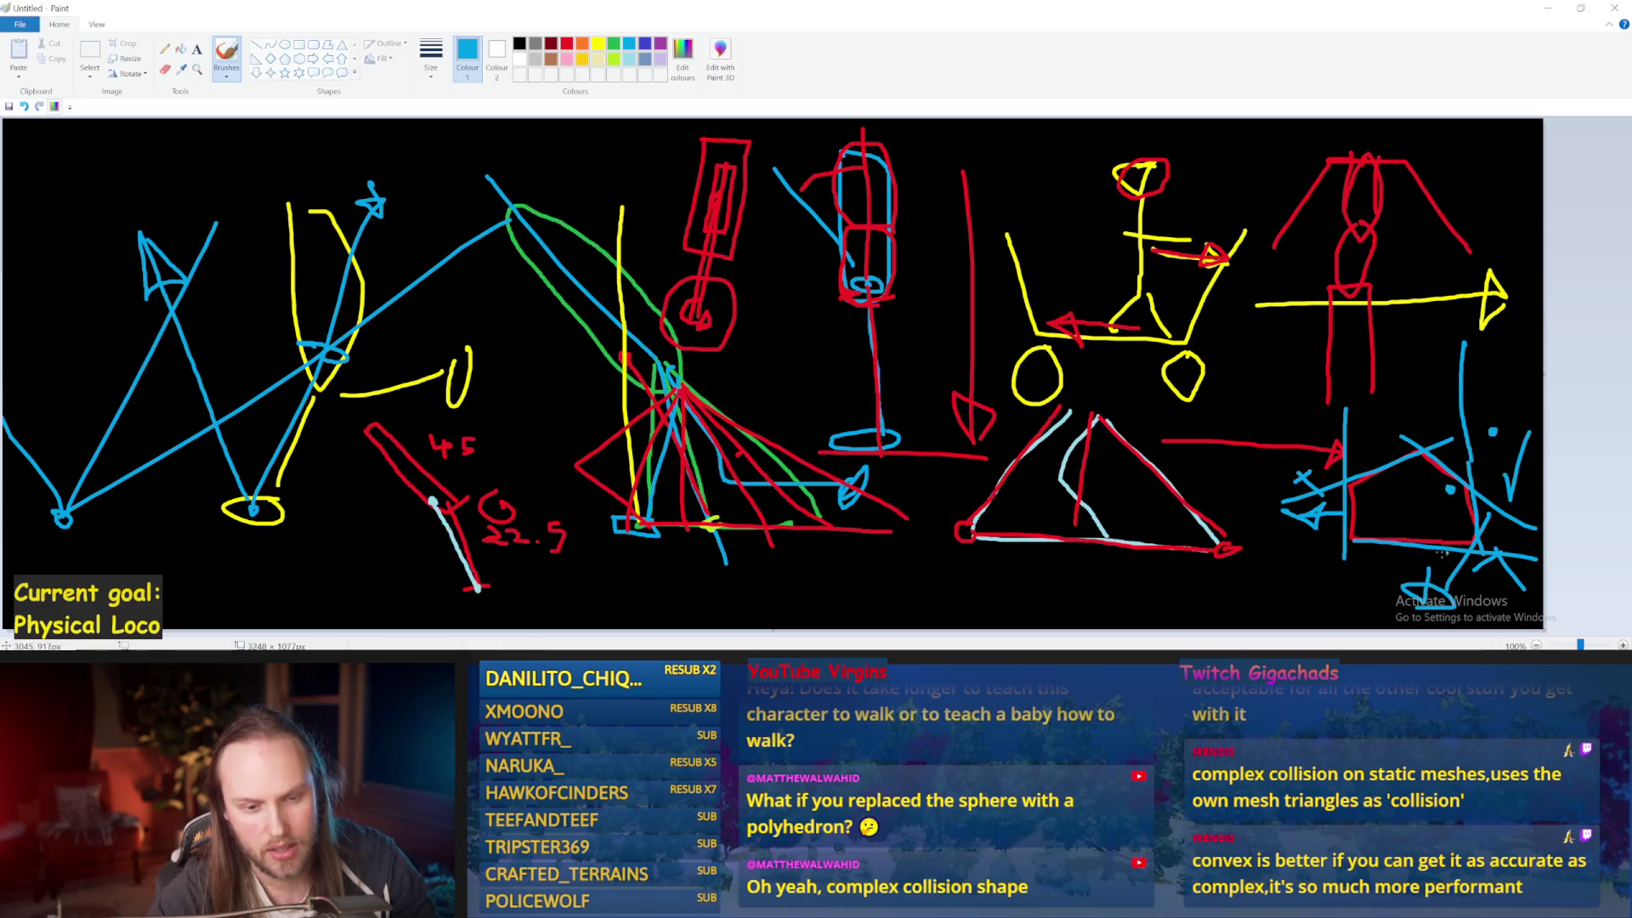
mouse_move(1384, 536)
mouse_down()
mouse_move(1437, 476)
mouse_move(1389, 525)
mouse_up()
key(ctrl+z)
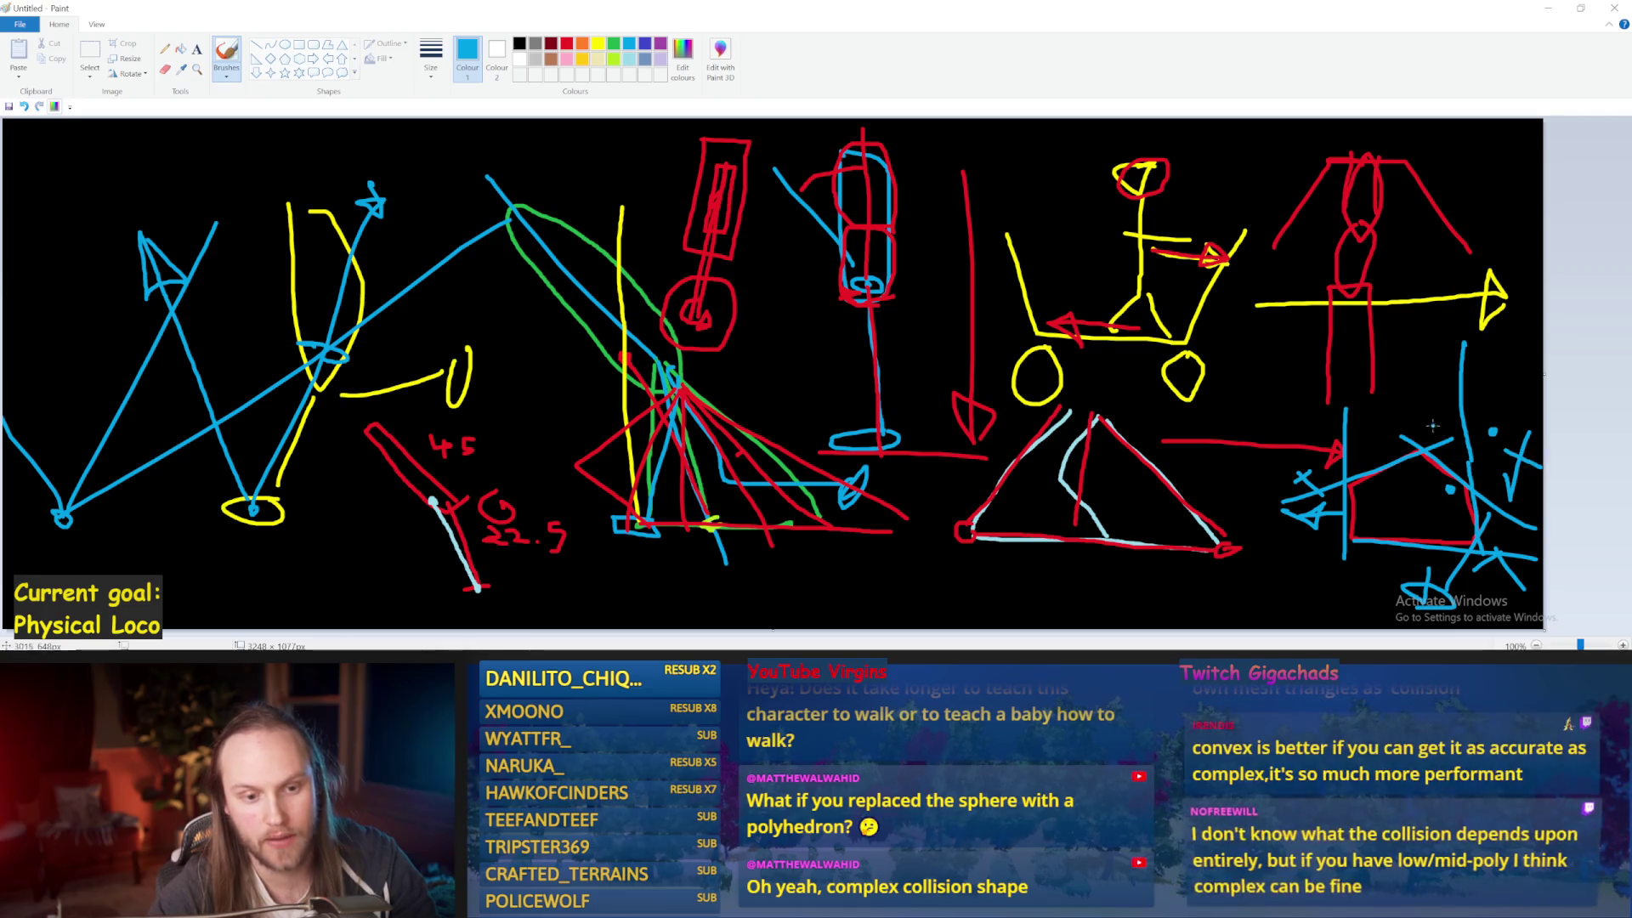
drag(1416, 391, 1391, 415)
drag(1388, 391, 1451, 427)
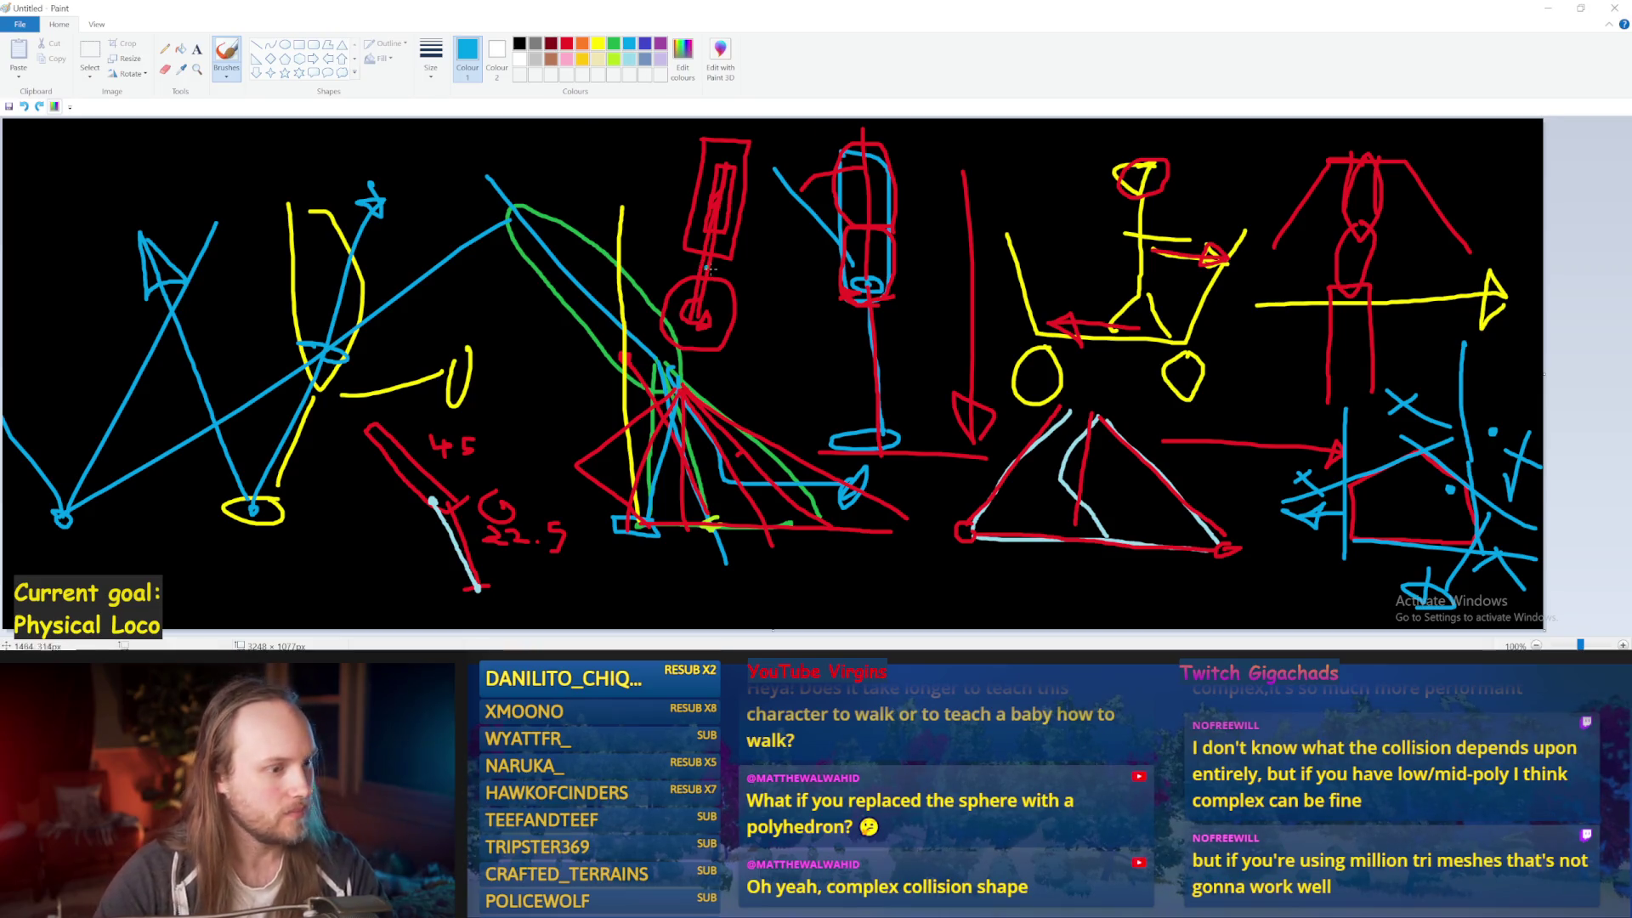
Brush a red triangle inside the pentagon, then switch through black back to light blue
click(566, 43)
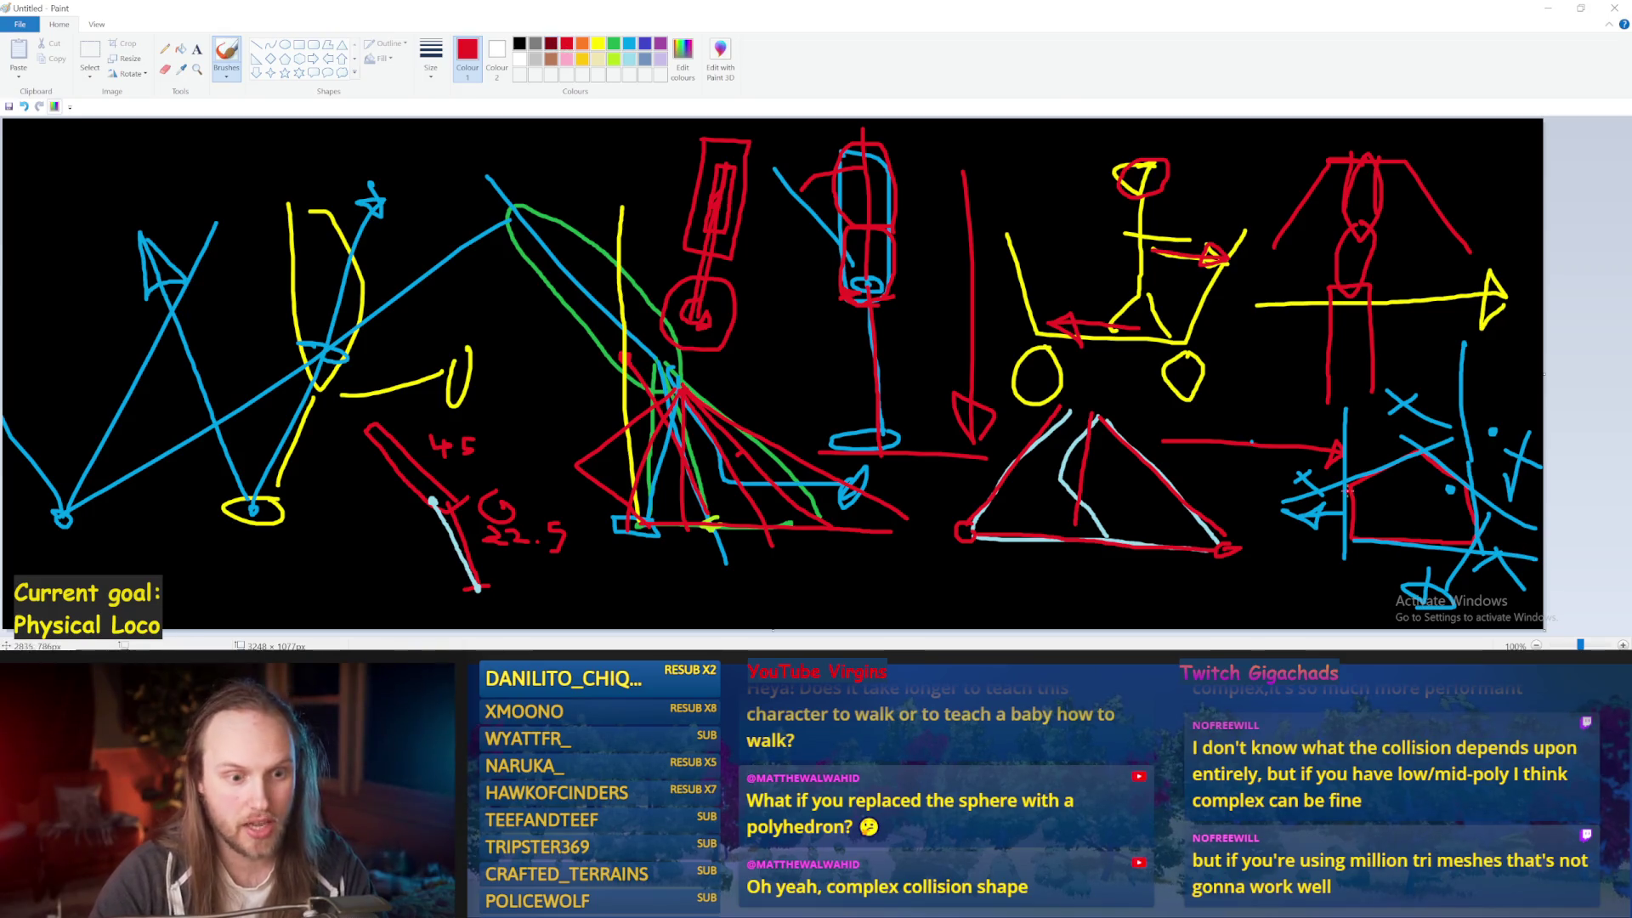
mouse_move(1352, 493)
mouse_down()
mouse_move(1420, 510)
mouse_move(1337, 529)
mouse_up()
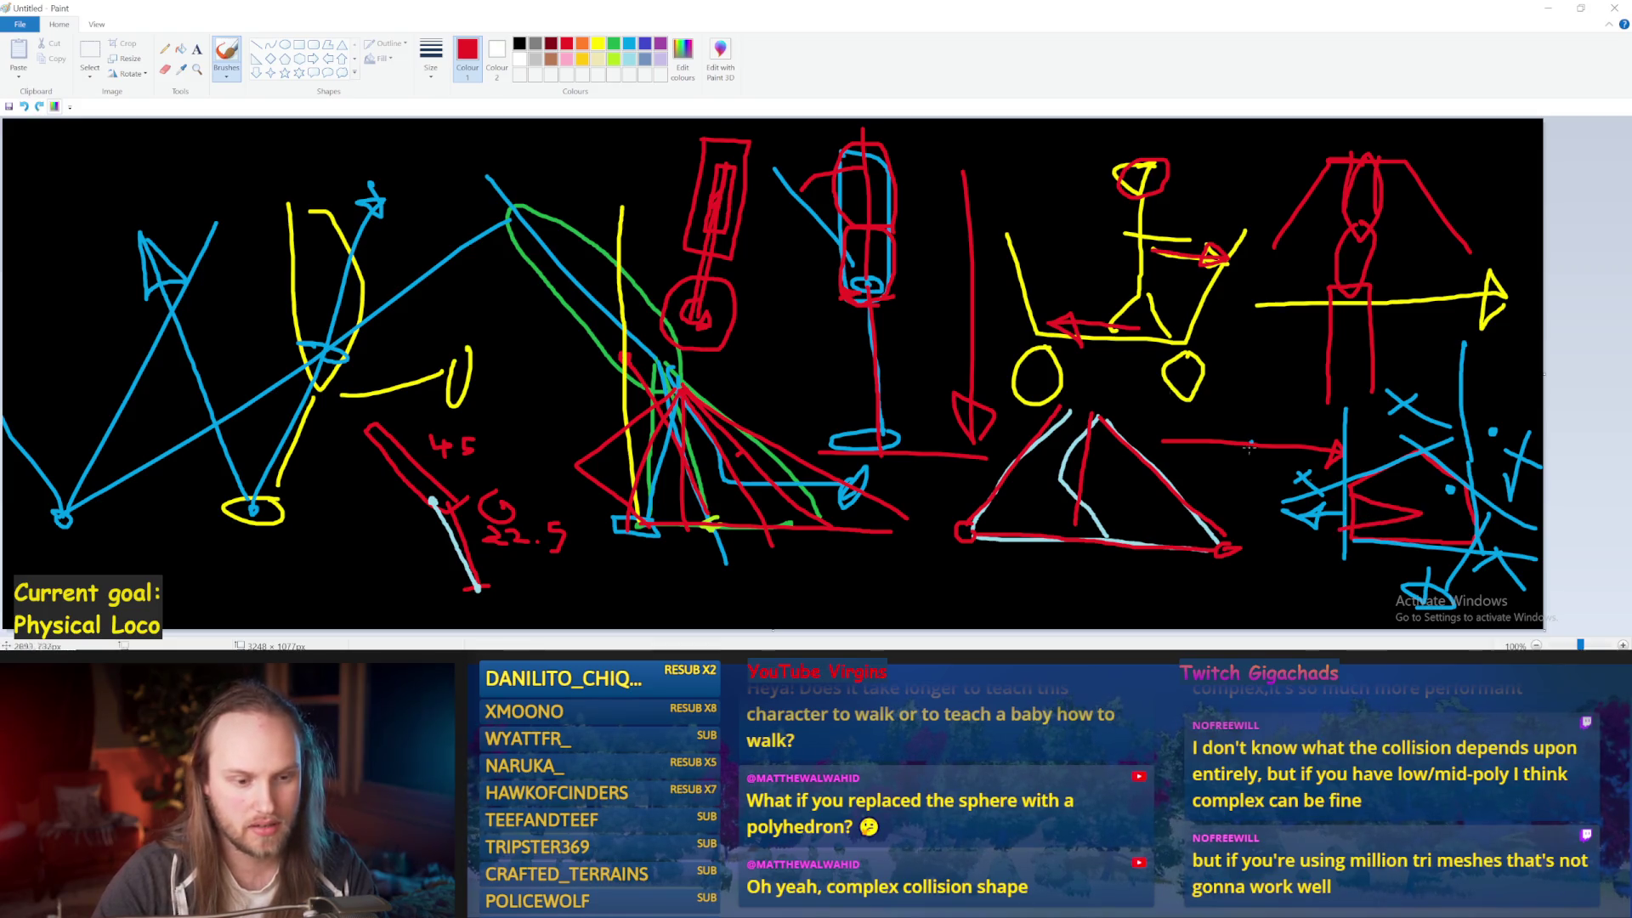
click(519, 43)
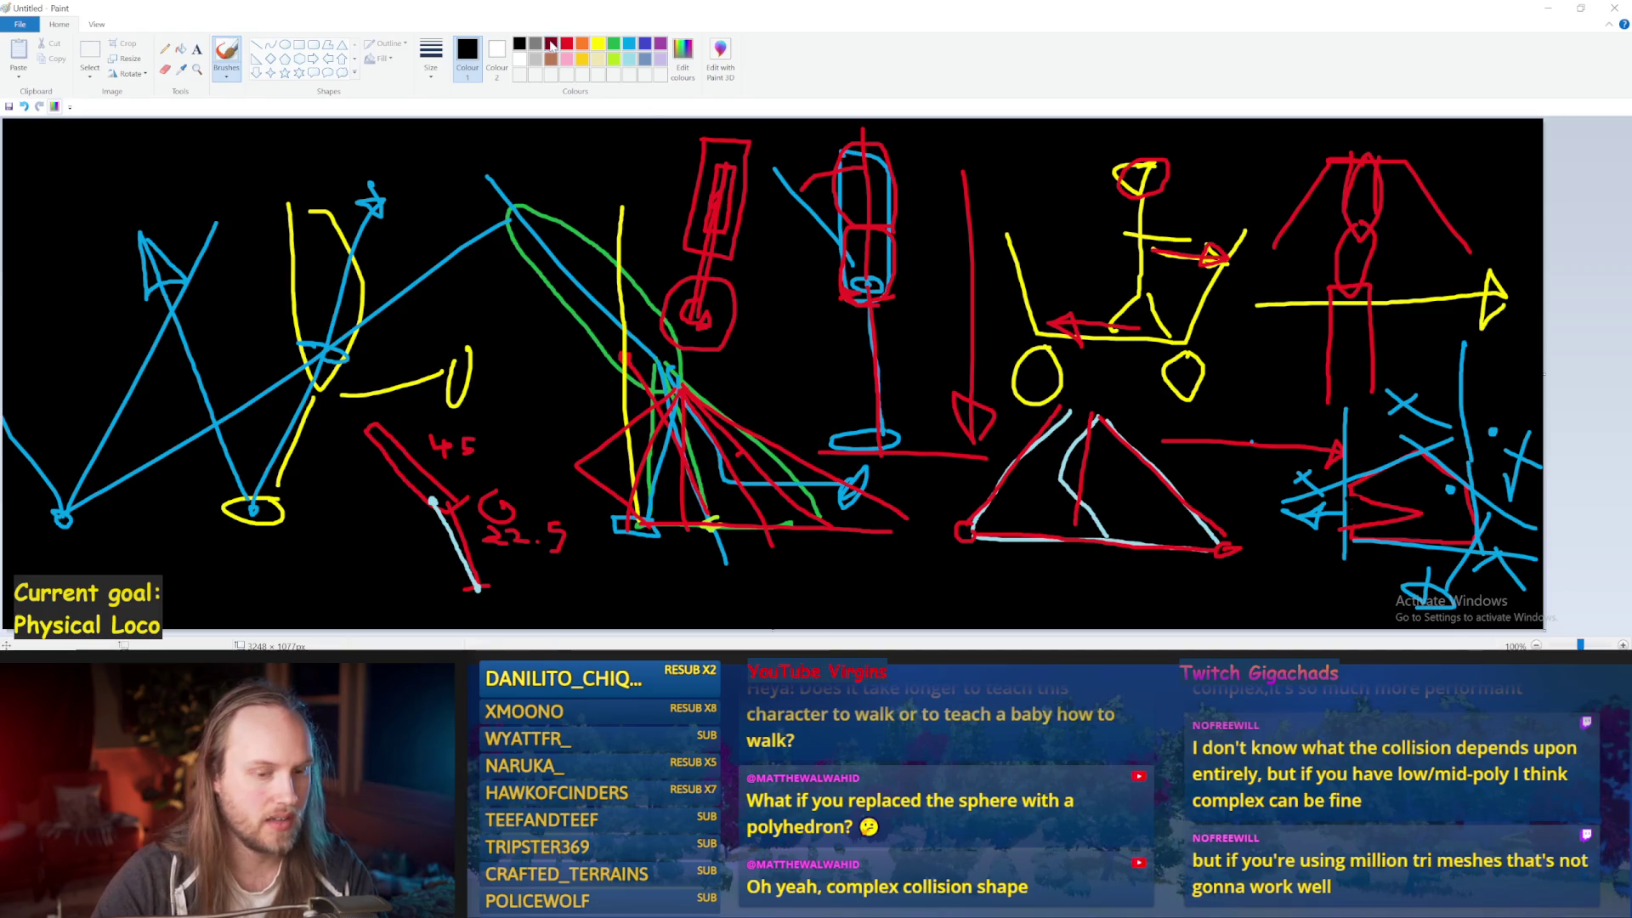
click(632, 43)
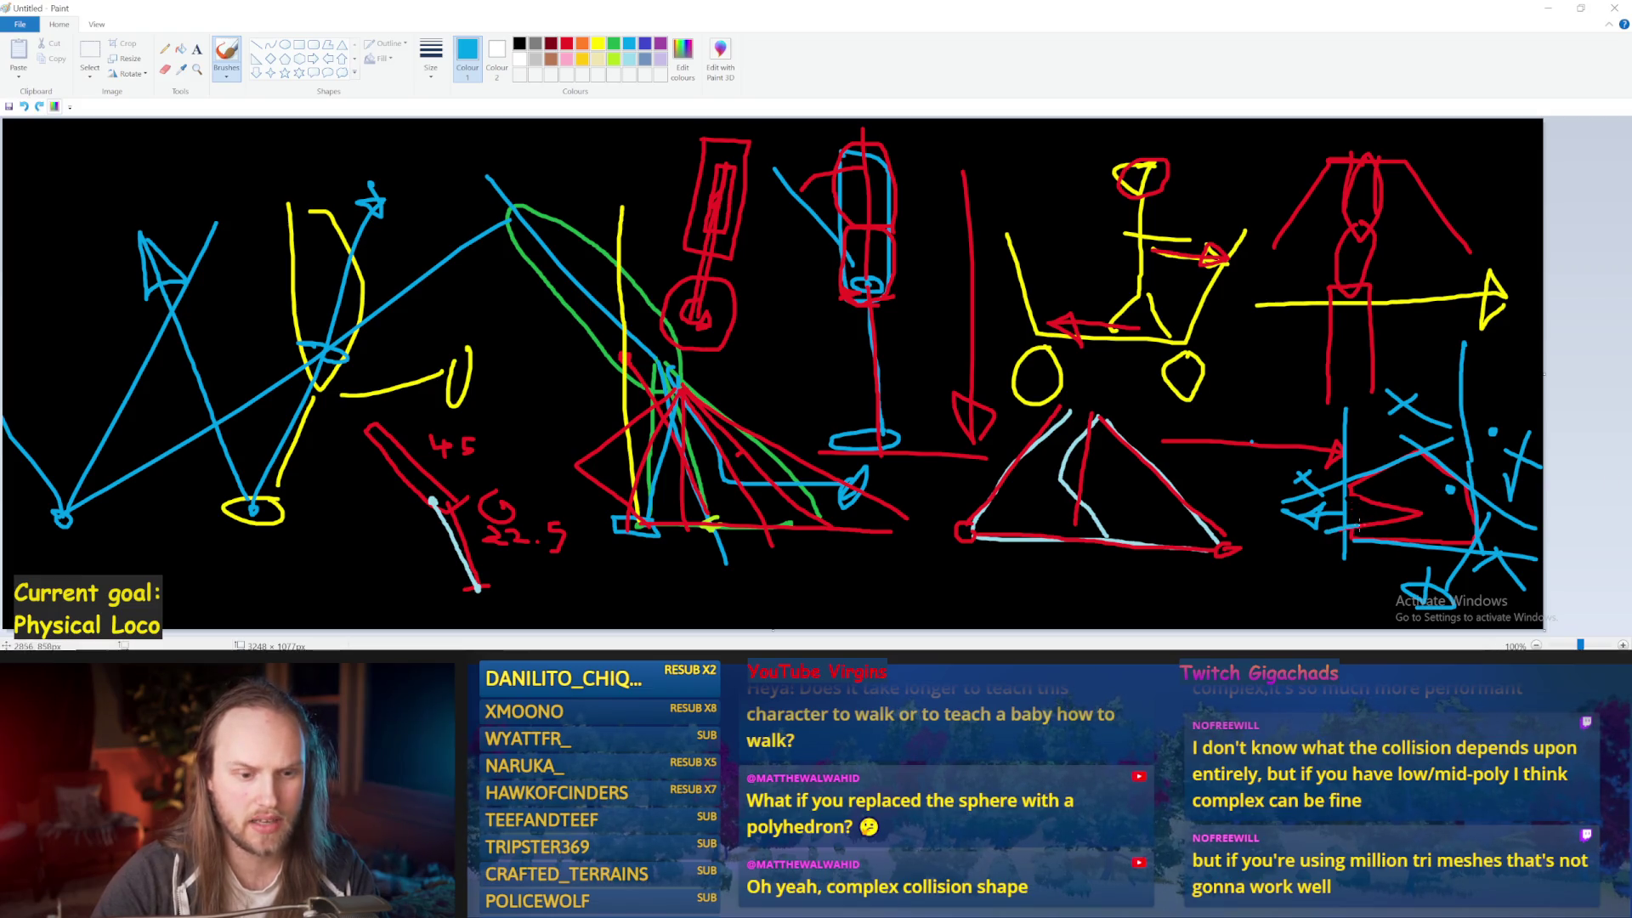
Add blue strokes at the sketch's lower left, undoing the V mark and other extras
mouse_move(1288, 536)
mouse_down()
mouse_move(1353, 527)
mouse_move(1384, 483)
mouse_move(1409, 492)
mouse_up()
key(ctrl+z)
key(ctrl+z)
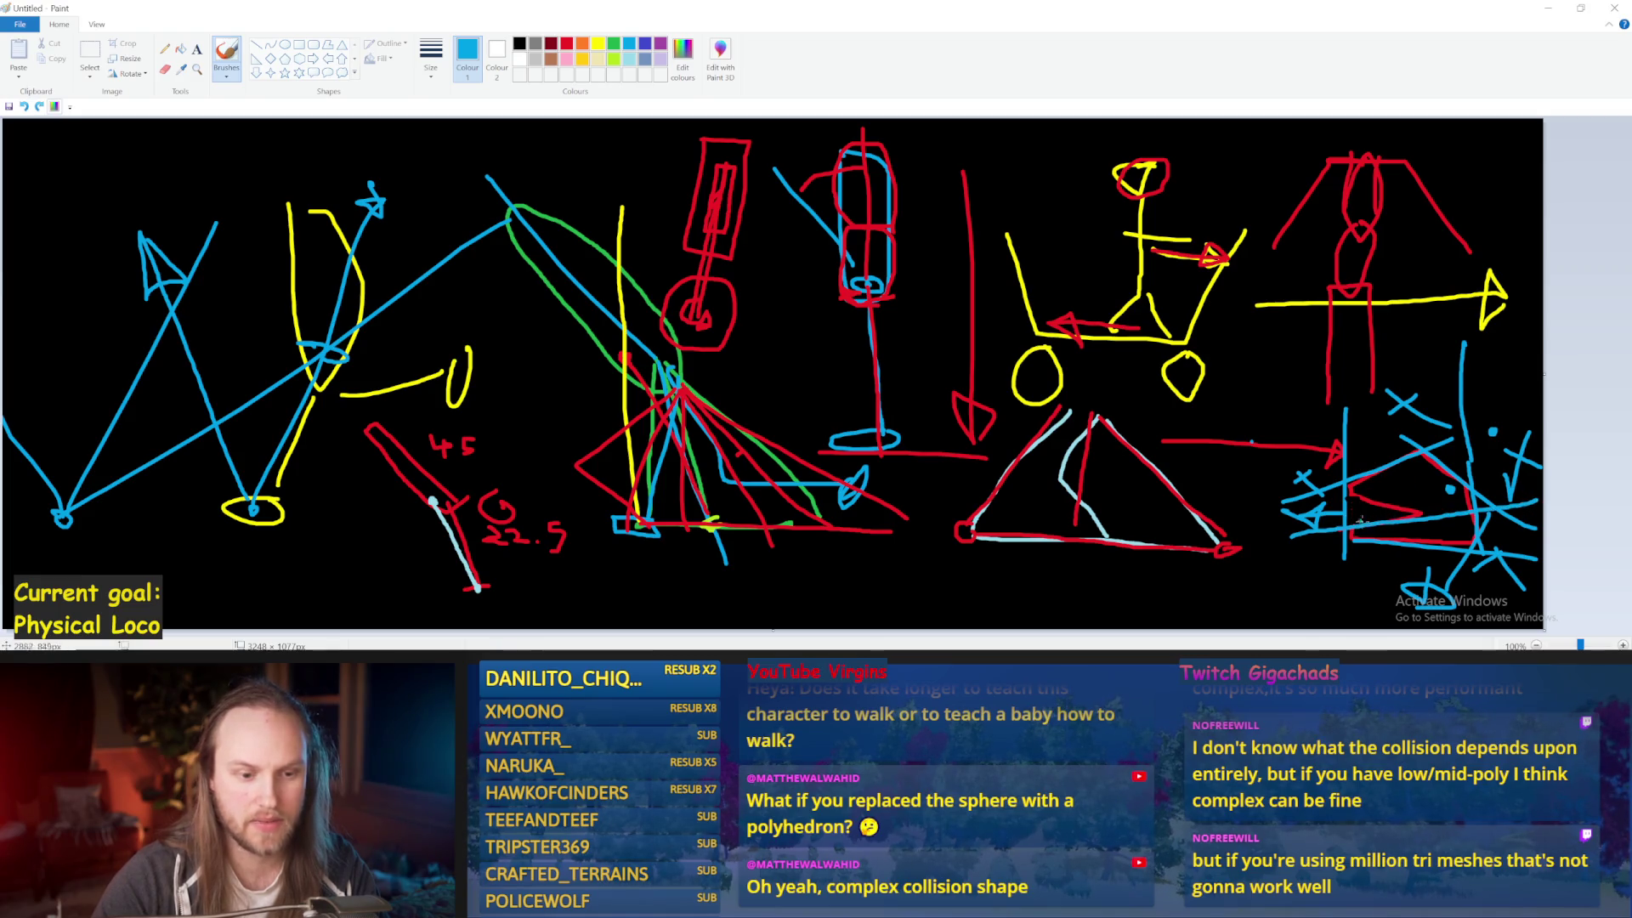
drag(1404, 466, 1421, 459)
key(ctrl+z)
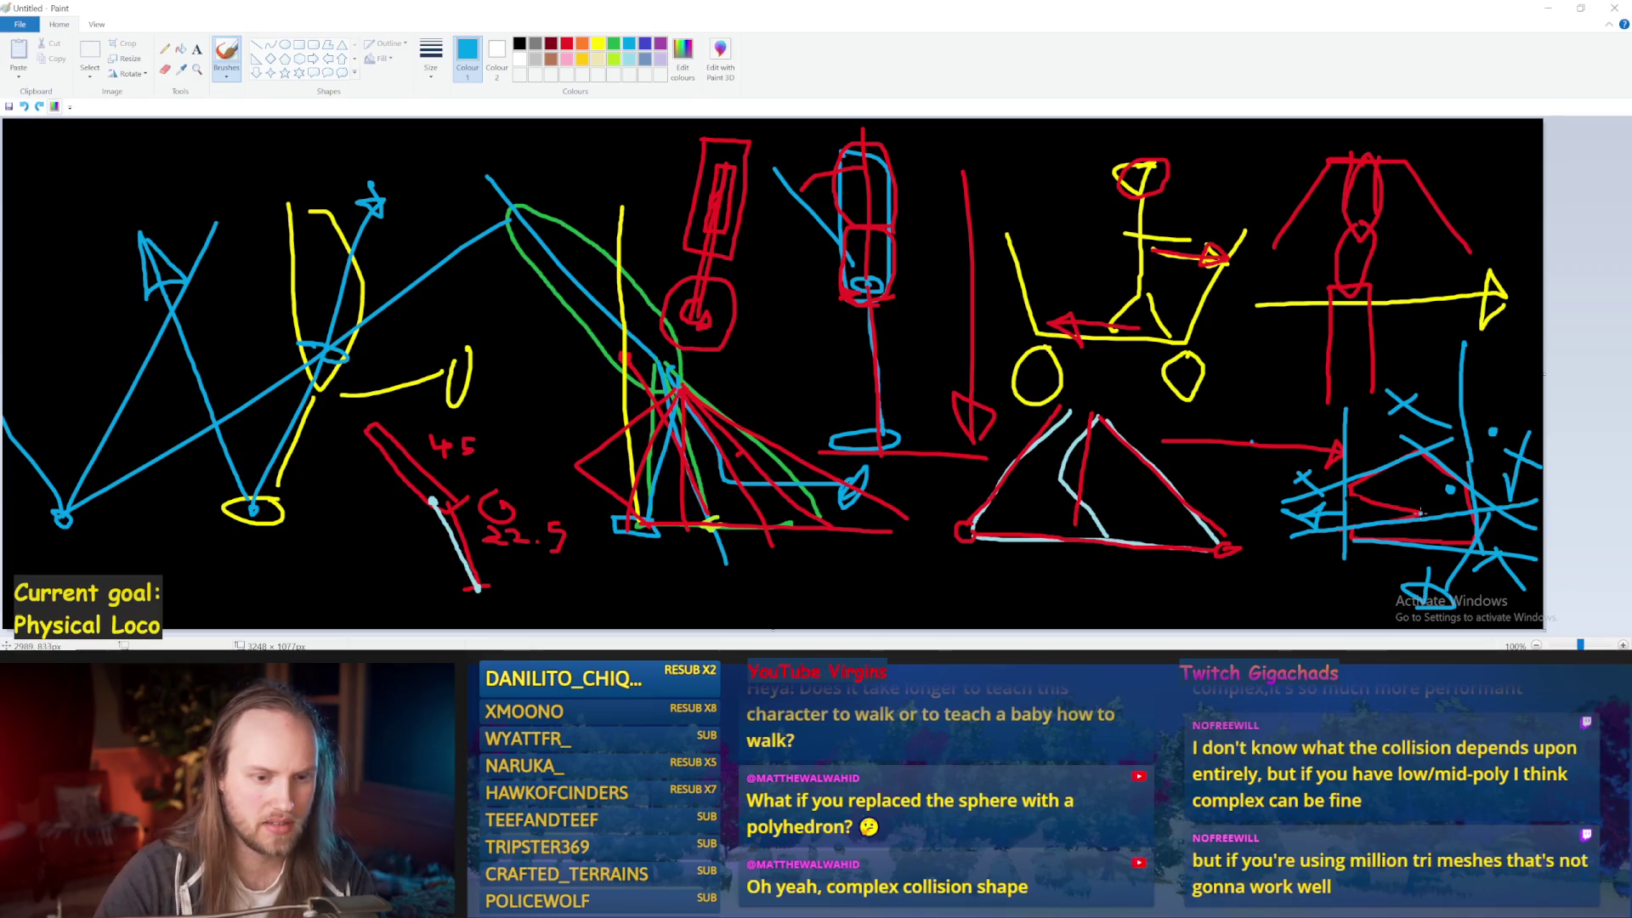
key(ctrl+z)
drag(1463, 505, 1322, 544)
key(ctrl+z)
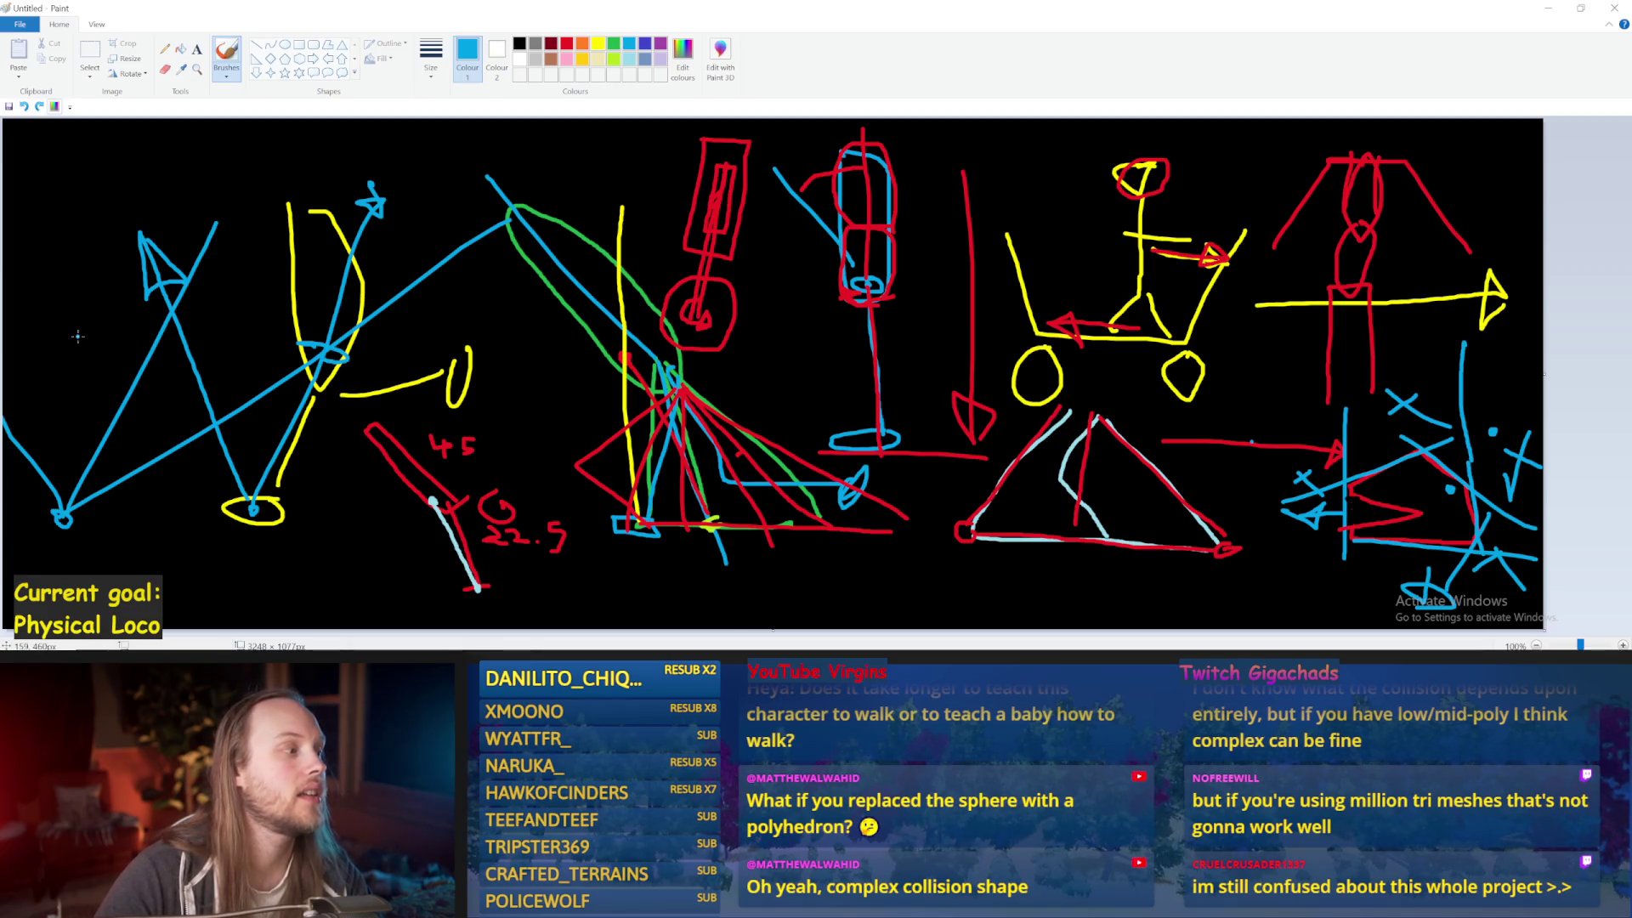
Sketch a blue house roof and wall top-left, then try tracing the roof in red
mouse_move(78, 142)
mouse_down()
mouse_move(47, 183)
mouse_move(160, 189)
mouse_move(93, 129)
mouse_up()
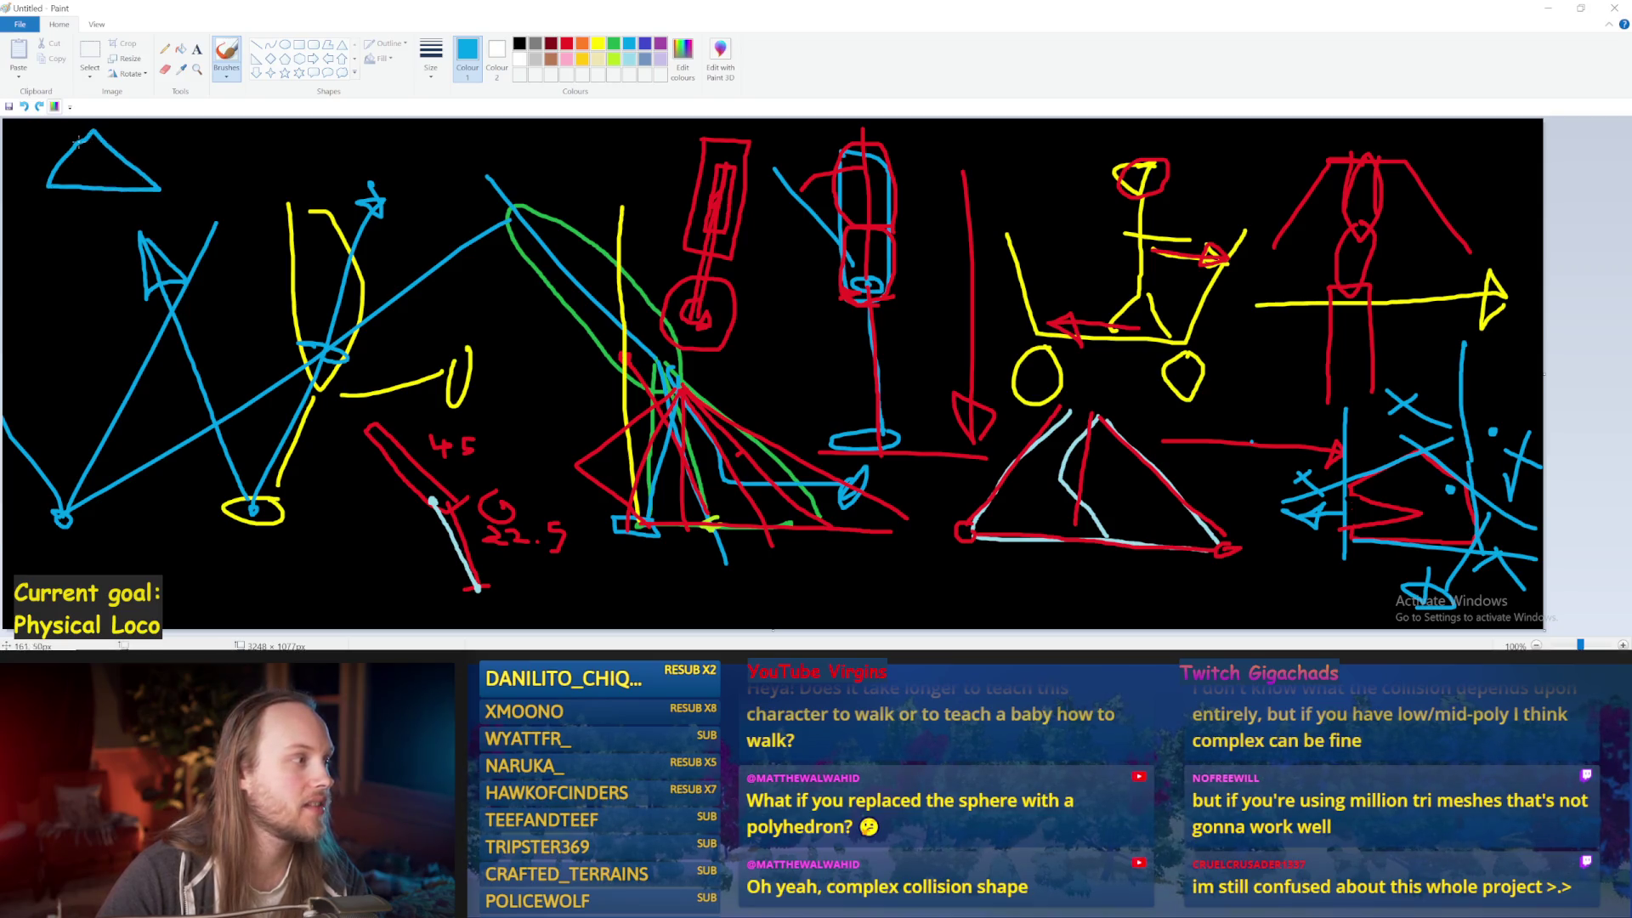
mouse_move(114, 194)
mouse_down()
mouse_move(117, 250)
mouse_move(68, 227)
mouse_move(65, 185)
mouse_move(118, 132)
mouse_move(140, 163)
mouse_up()
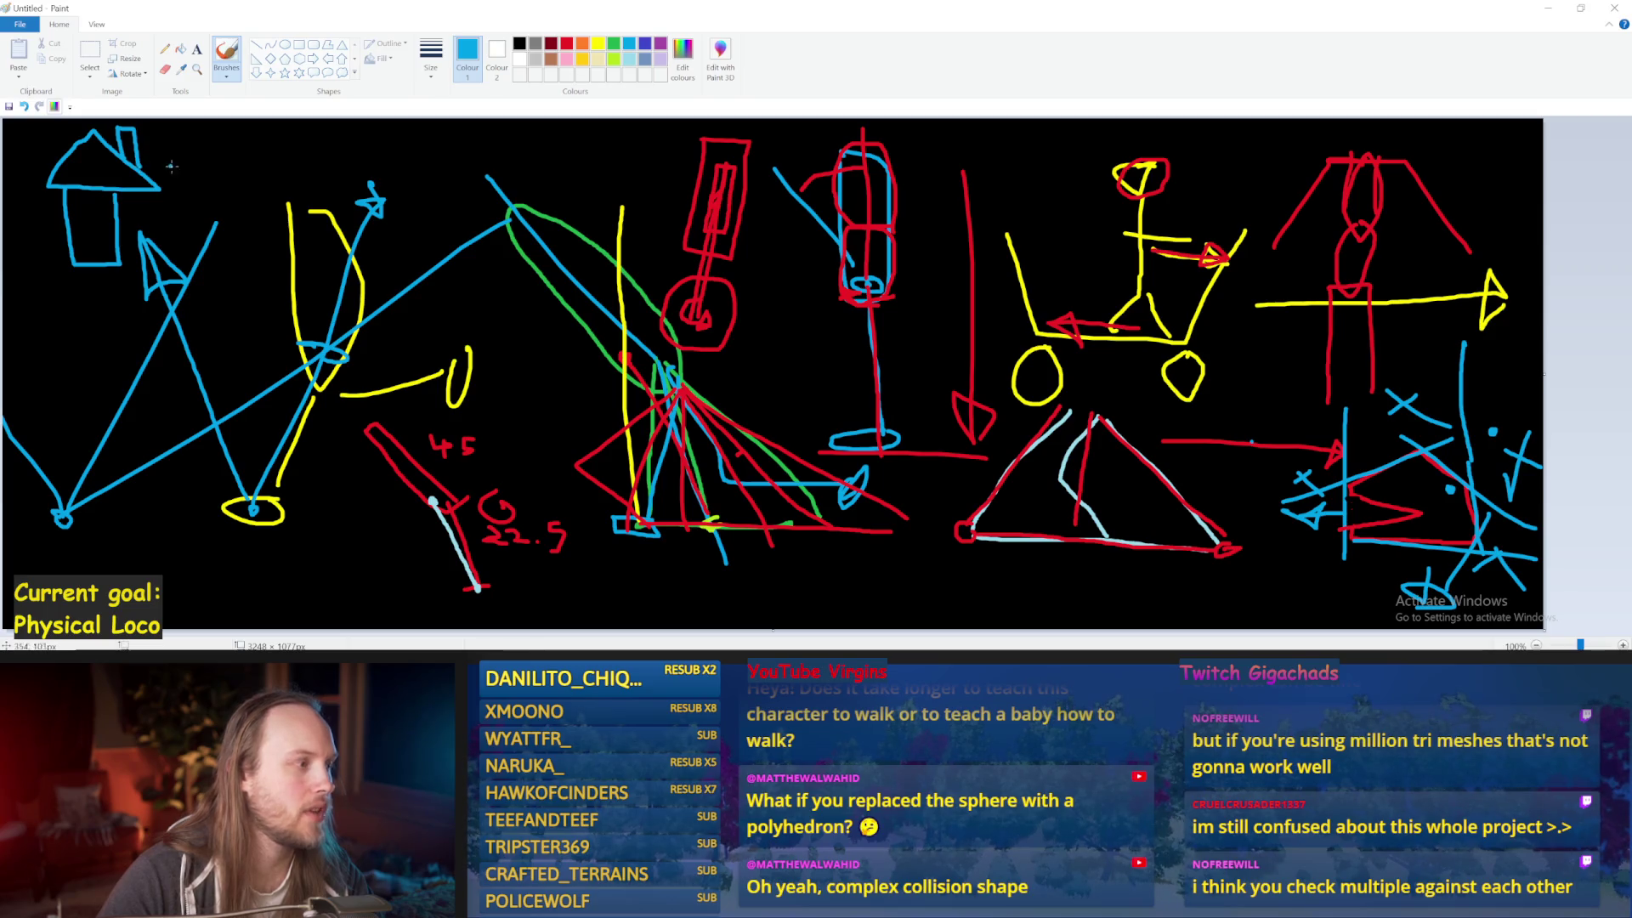
click(567, 44)
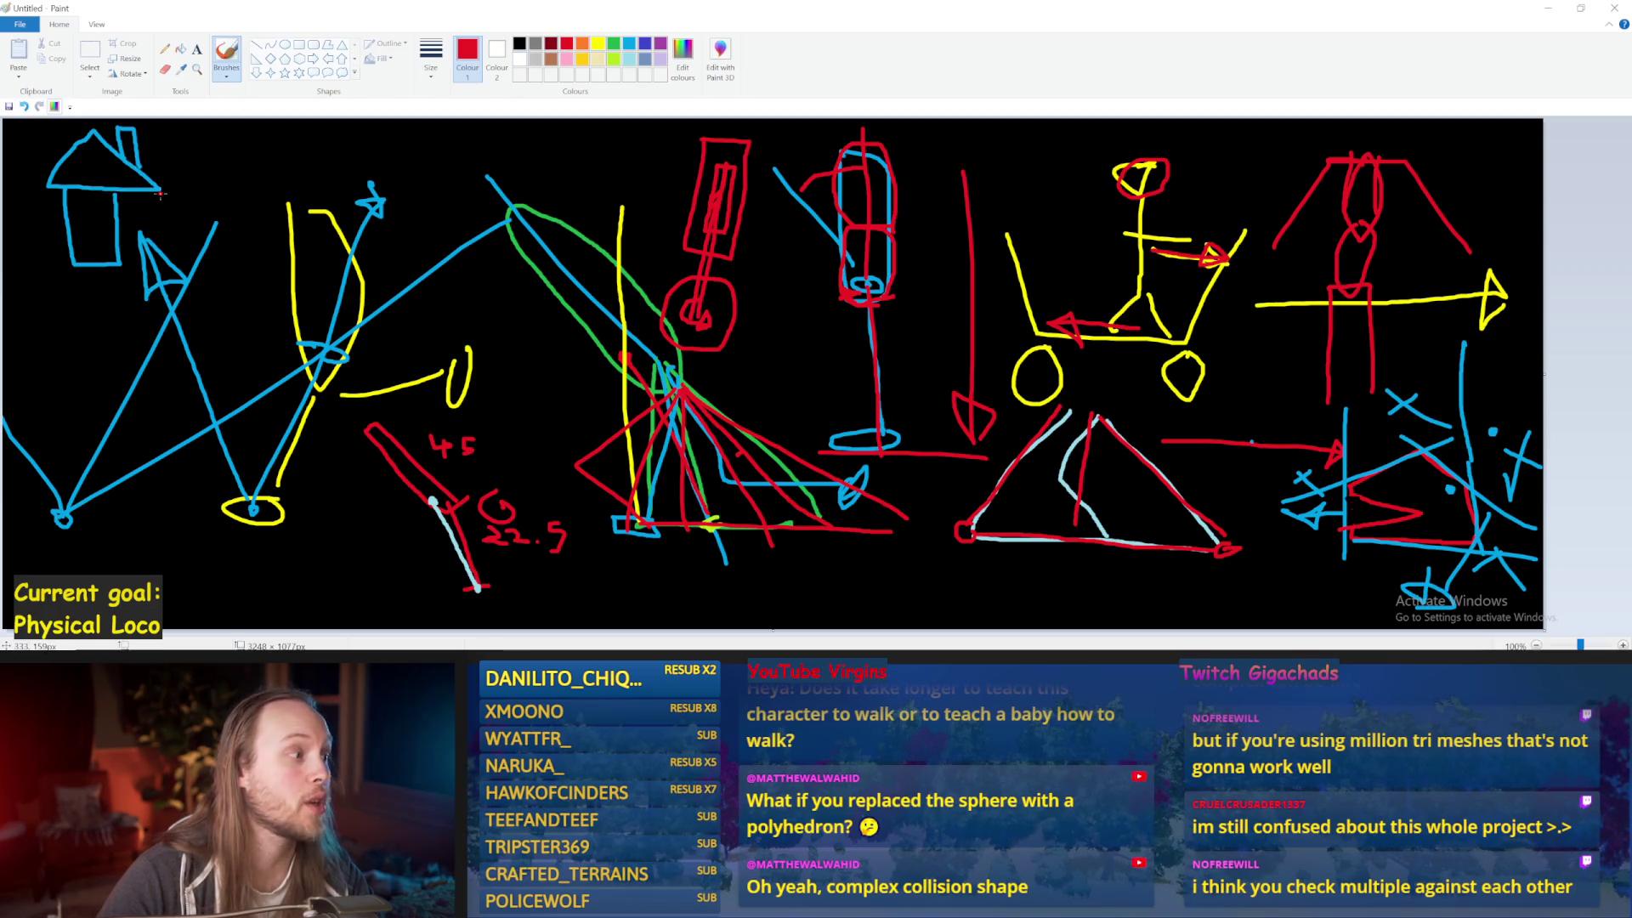
mouse_move(161, 194)
mouse_down()
mouse_move(30, 188)
mouse_move(85, 143)
mouse_move(162, 189)
mouse_up()
key(ctrl+z)
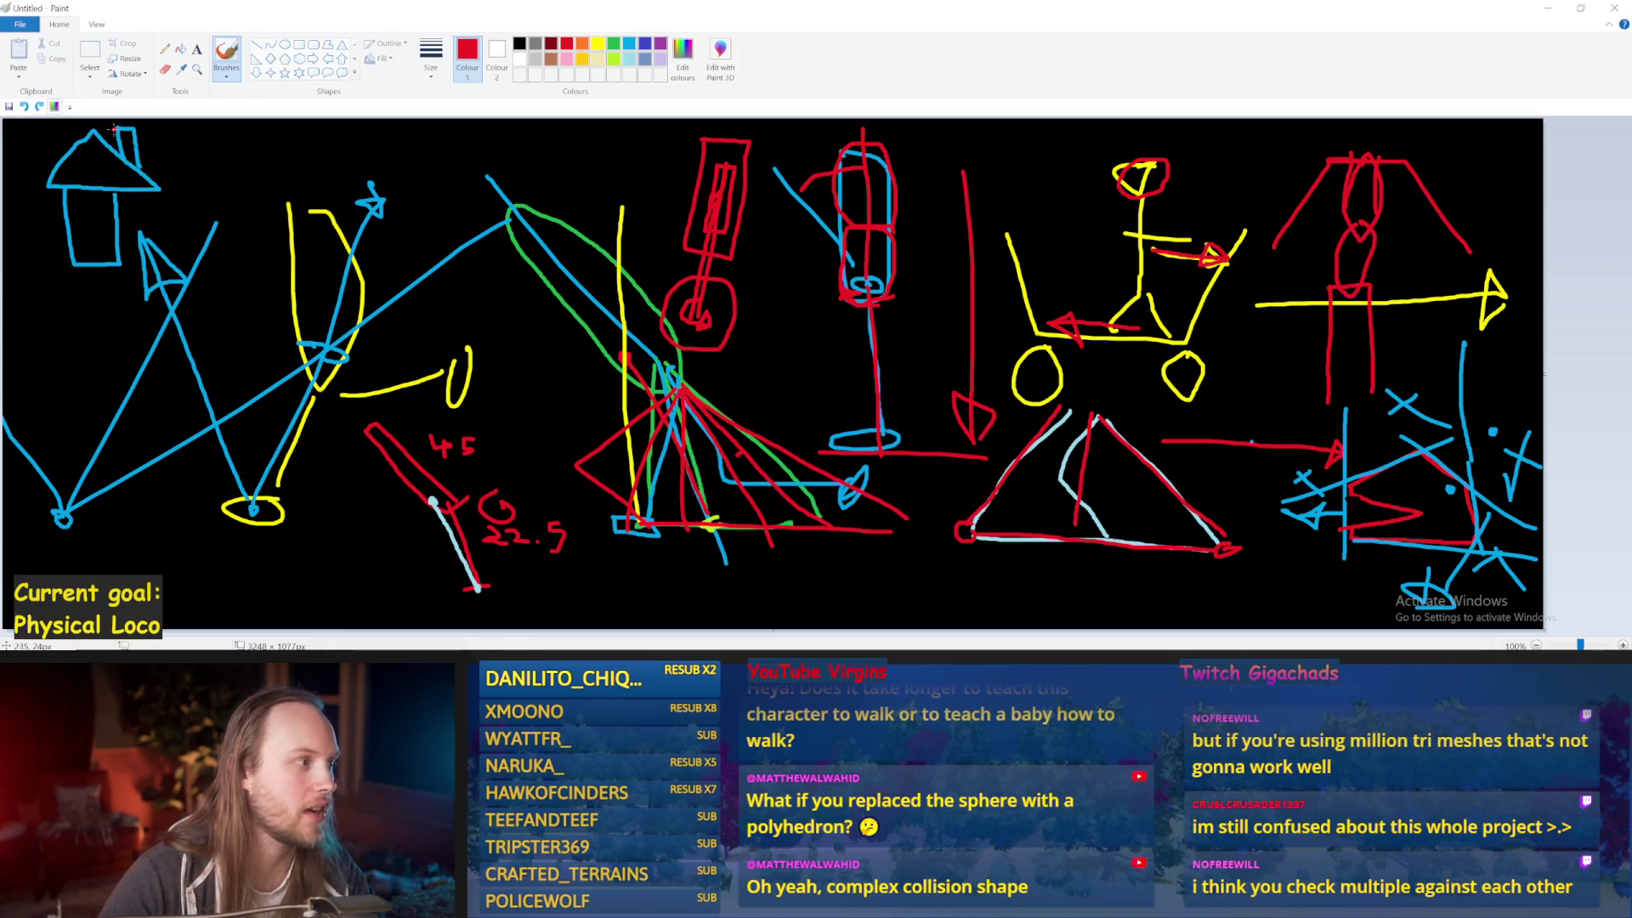
Retrace the house roof in red, undoing bad loops, and minimise Paint
mouse_move(36, 188)
mouse_down()
mouse_move(30, 253)
mouse_move(161, 153)
mouse_move(100, 132)
mouse_up()
key(ctrl+z)
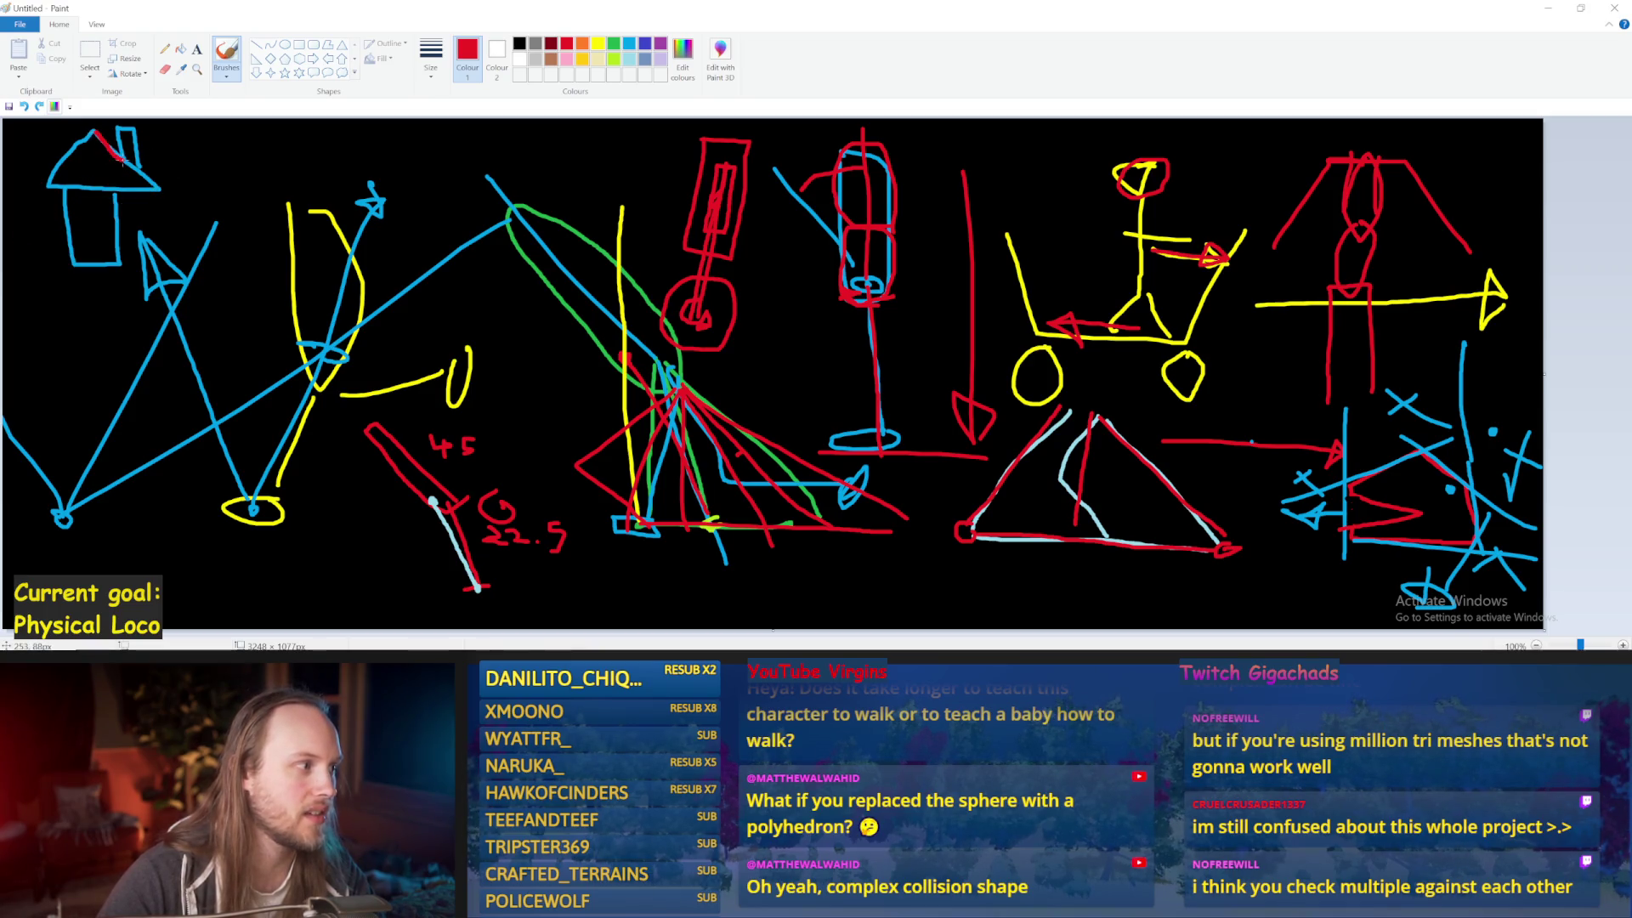
mouse_move(115, 127)
mouse_down()
mouse_move(138, 128)
mouse_move(163, 181)
mouse_up()
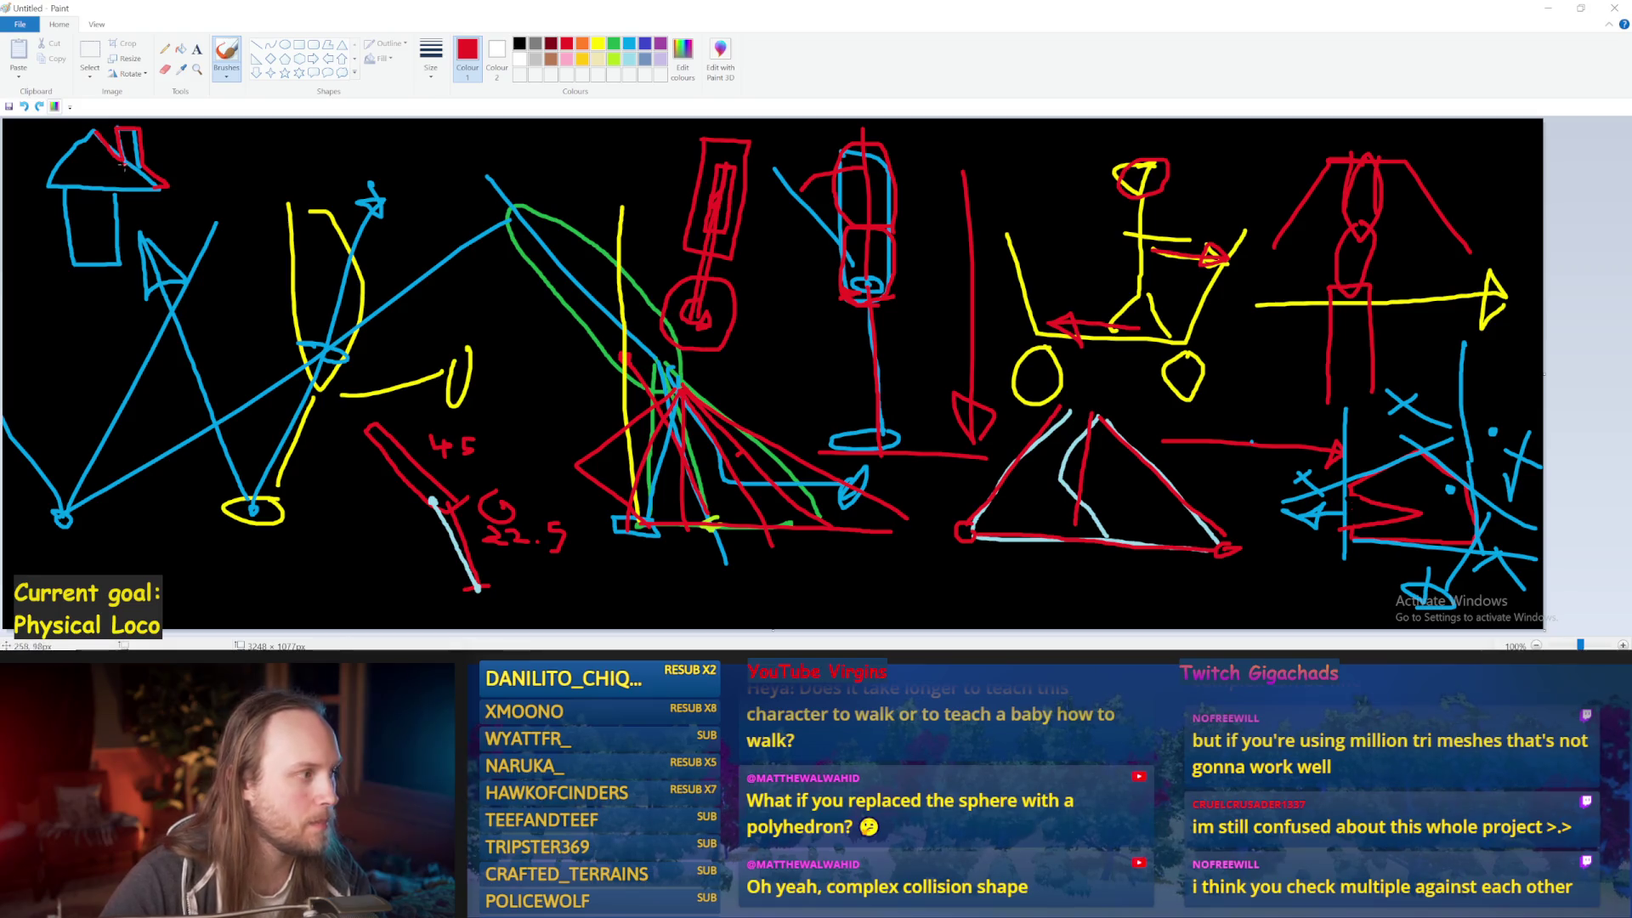
key(ctrl+z)
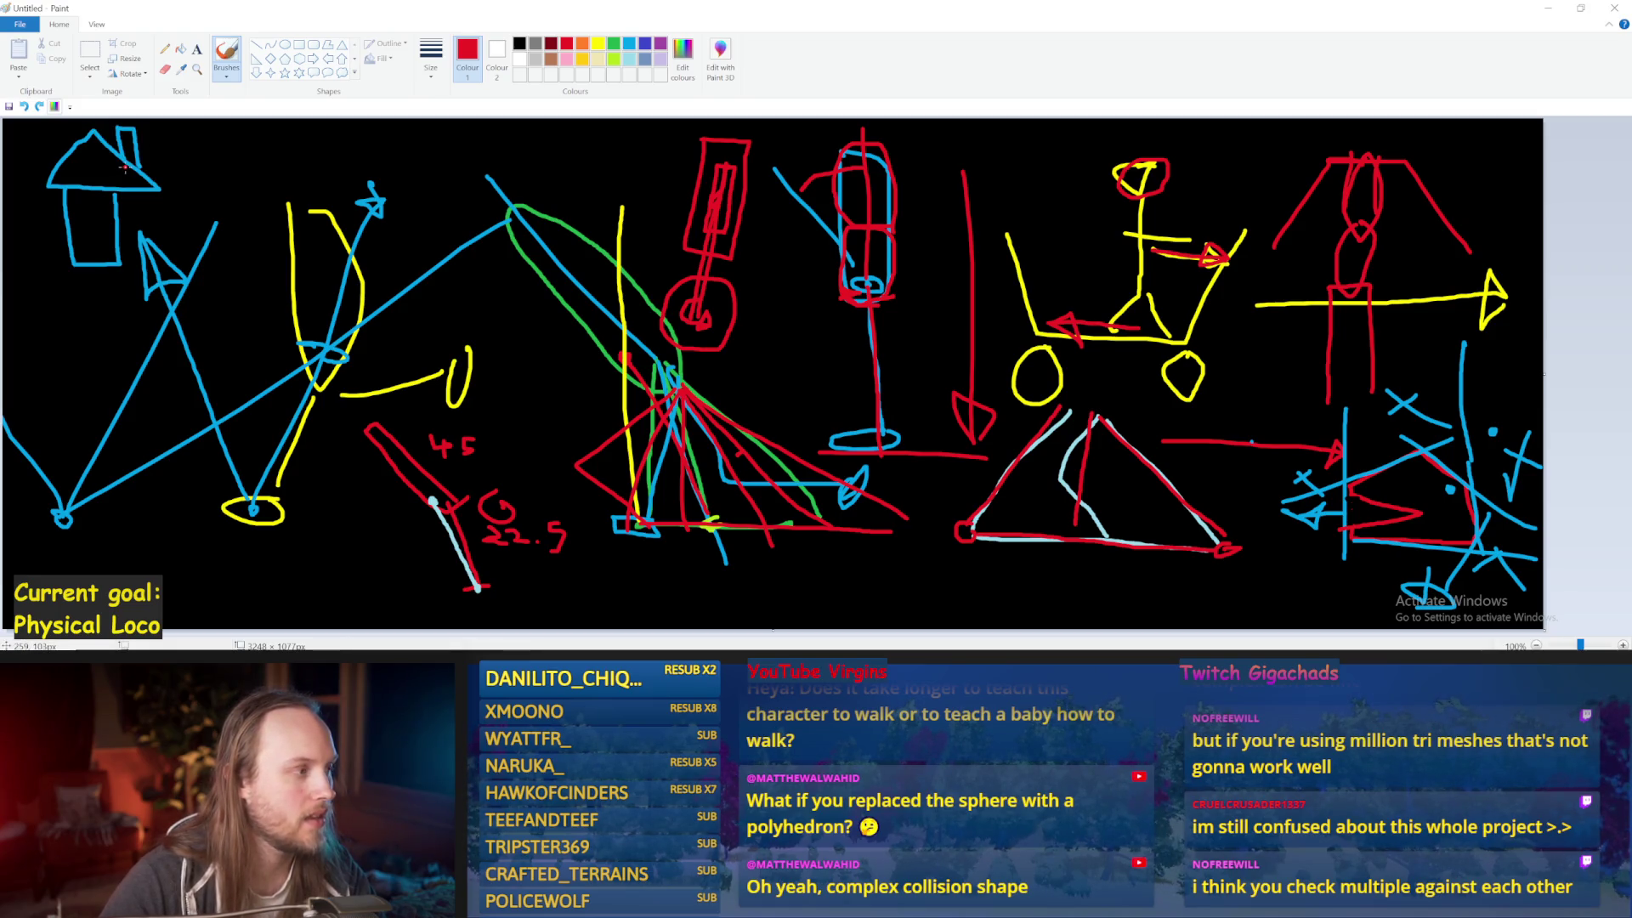
mouse_move(158, 187)
mouse_down()
mouse_move(103, 142)
mouse_move(40, 179)
mouse_move(178, 182)
mouse_move(125, 272)
mouse_move(61, 255)
mouse_move(58, 196)
mouse_move(119, 194)
mouse_move(116, 142)
mouse_move(138, 134)
mouse_move(130, 159)
mouse_up()
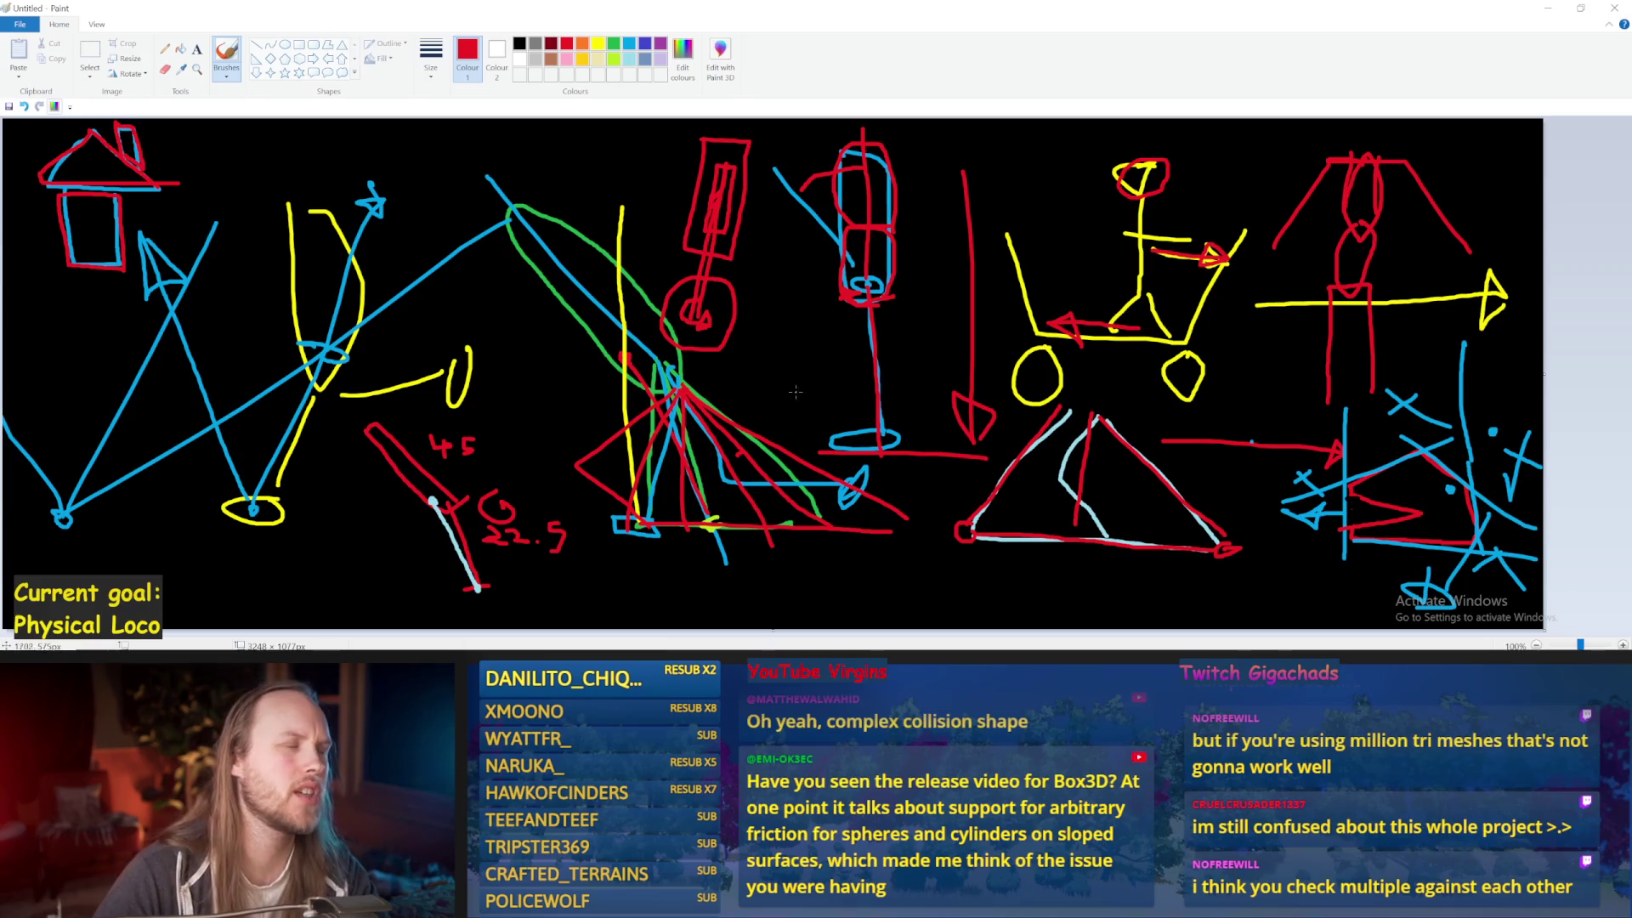
click(1548, 8)
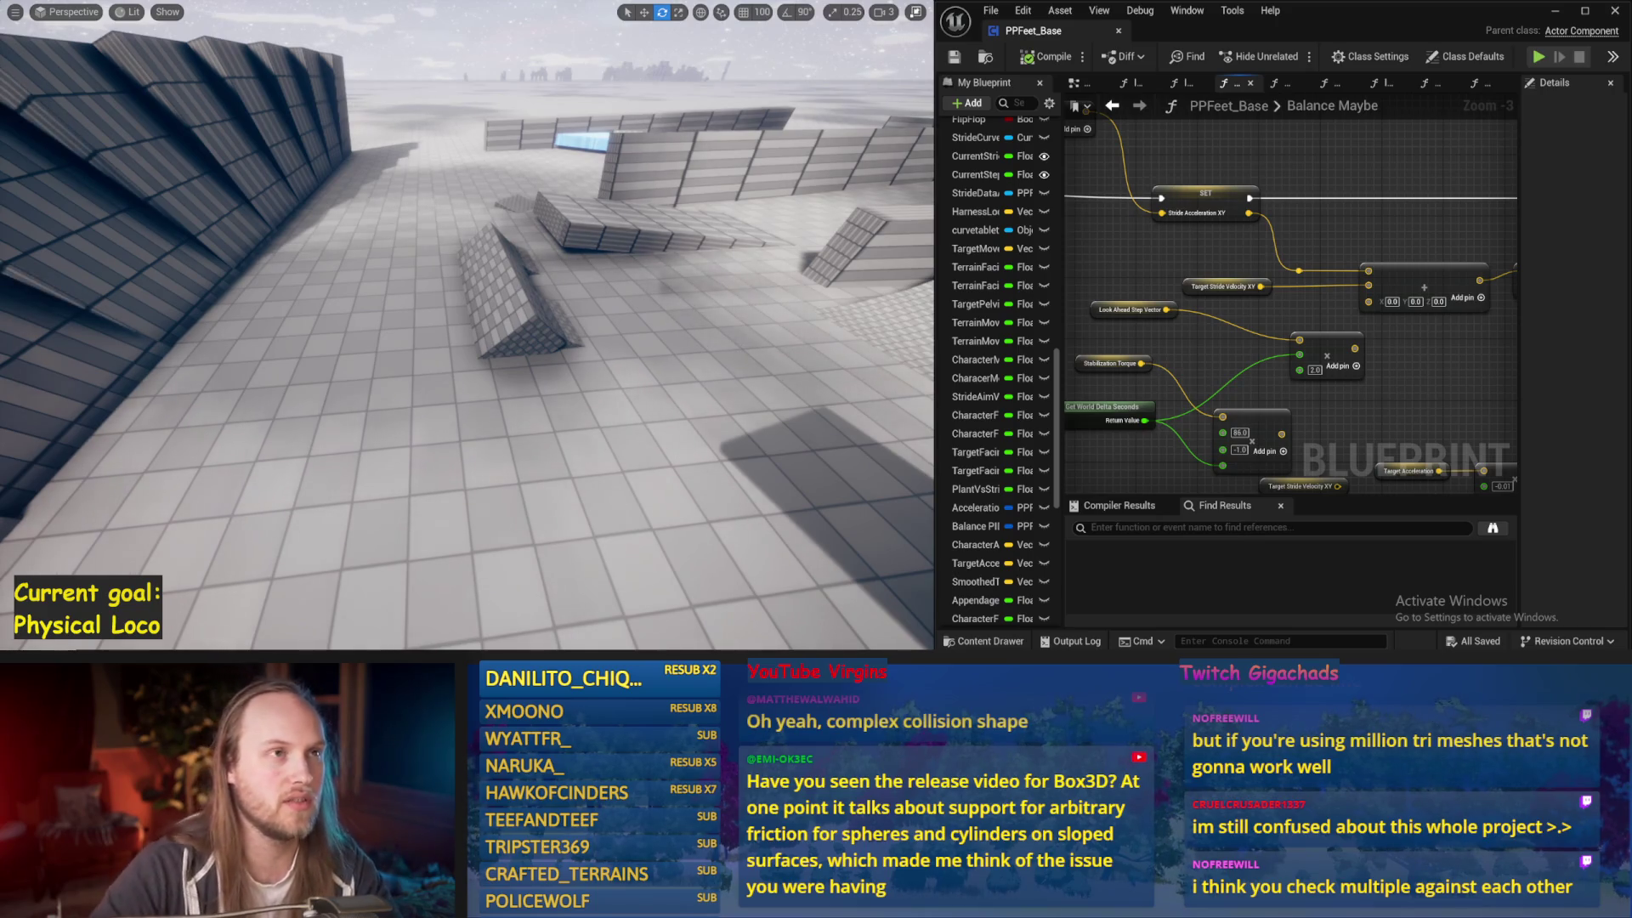
Orbit the level viewport and start a Play in Editor session with Alt+P
drag(490, 240, 543, 352)
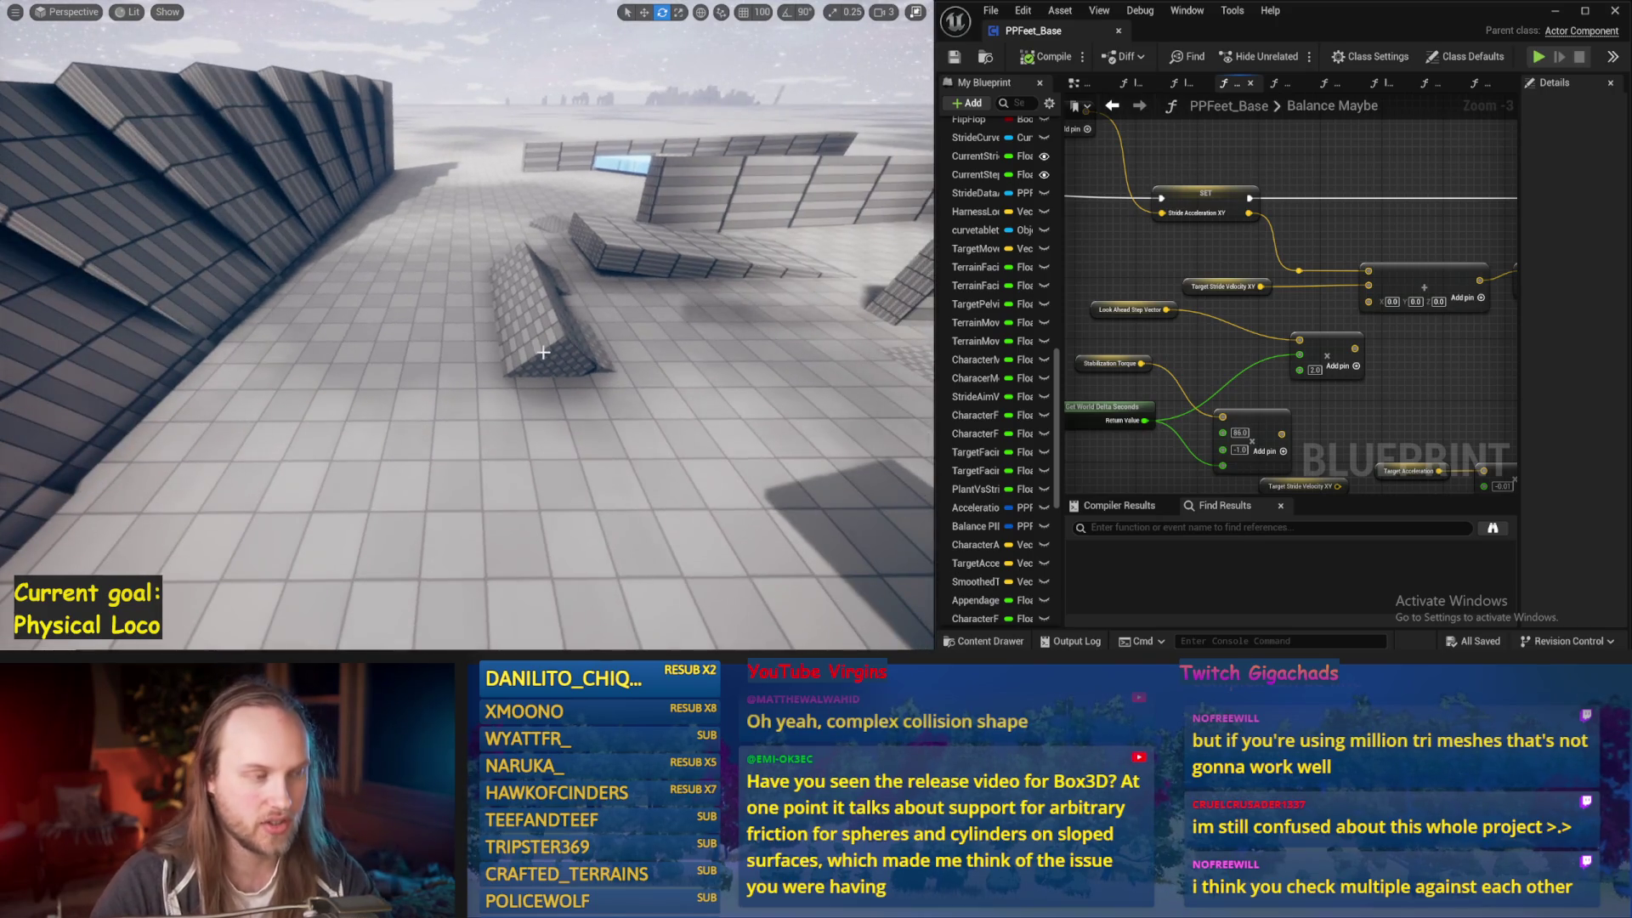
key(alt+p)
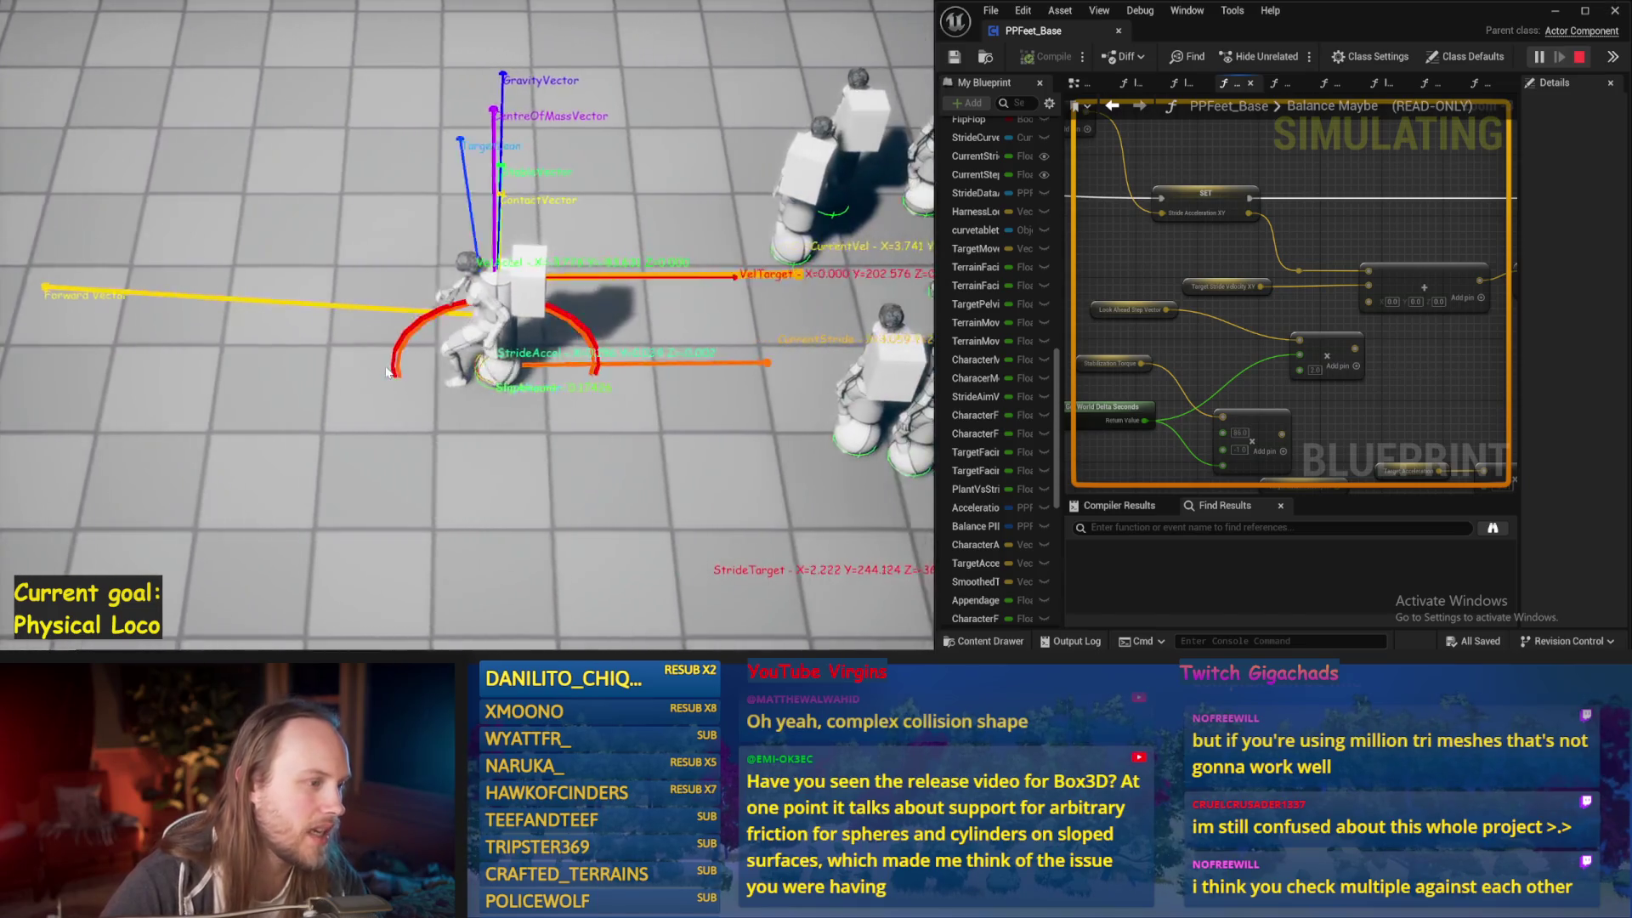
Stop the play-test and browse to the PrisPhysicalFeet Content folder
key(Escape)
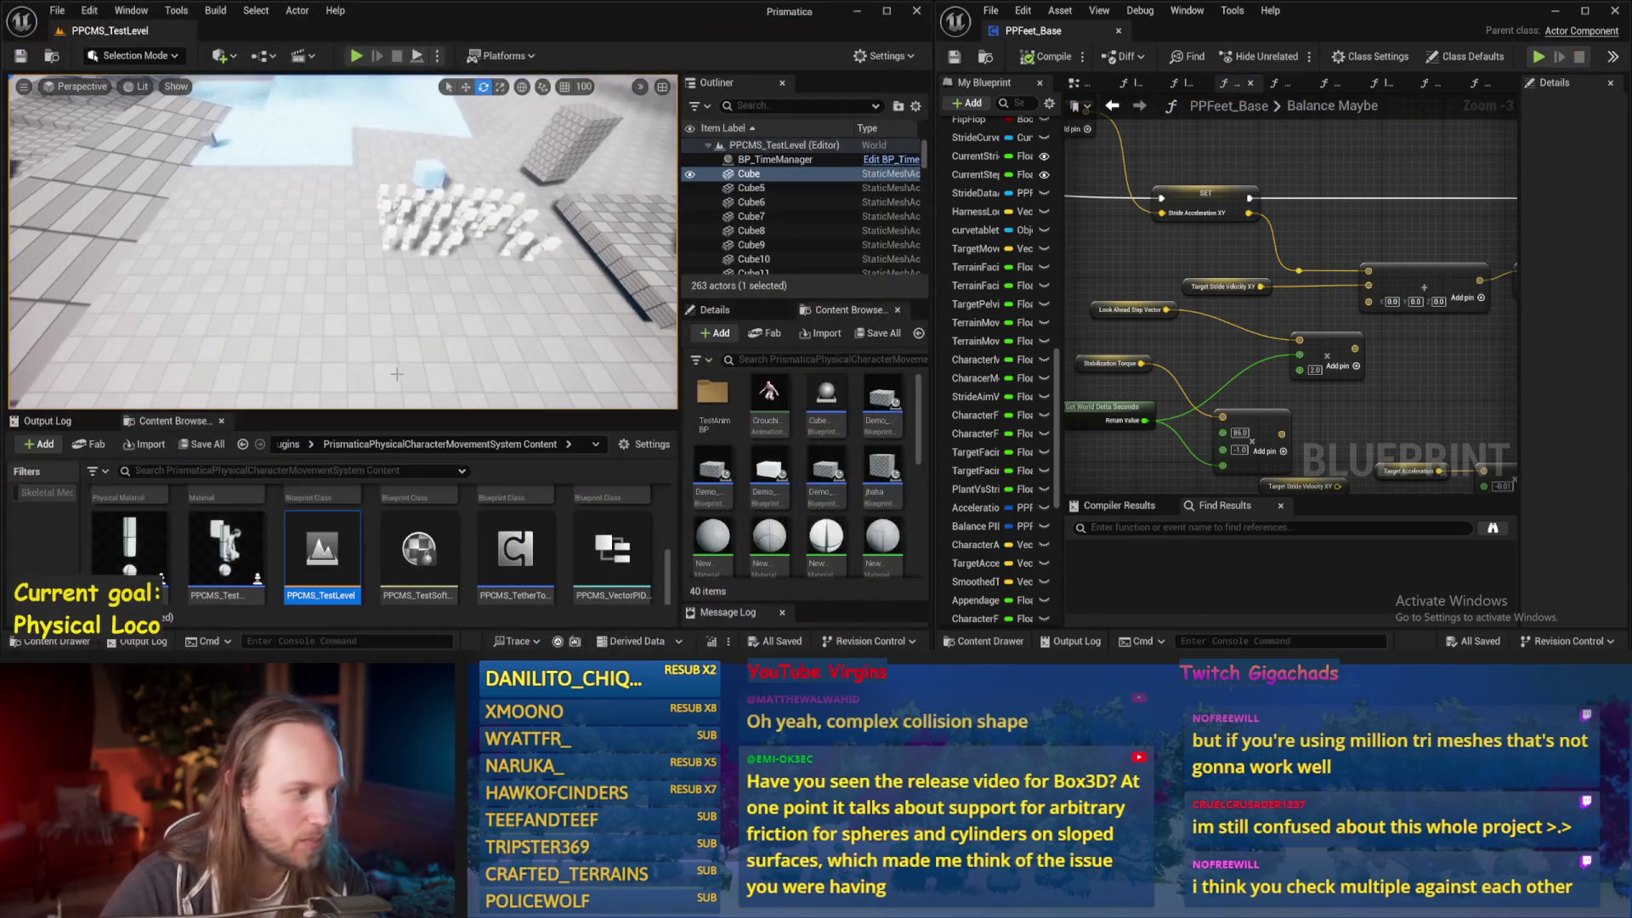
scroll(397, 374, down, 2)
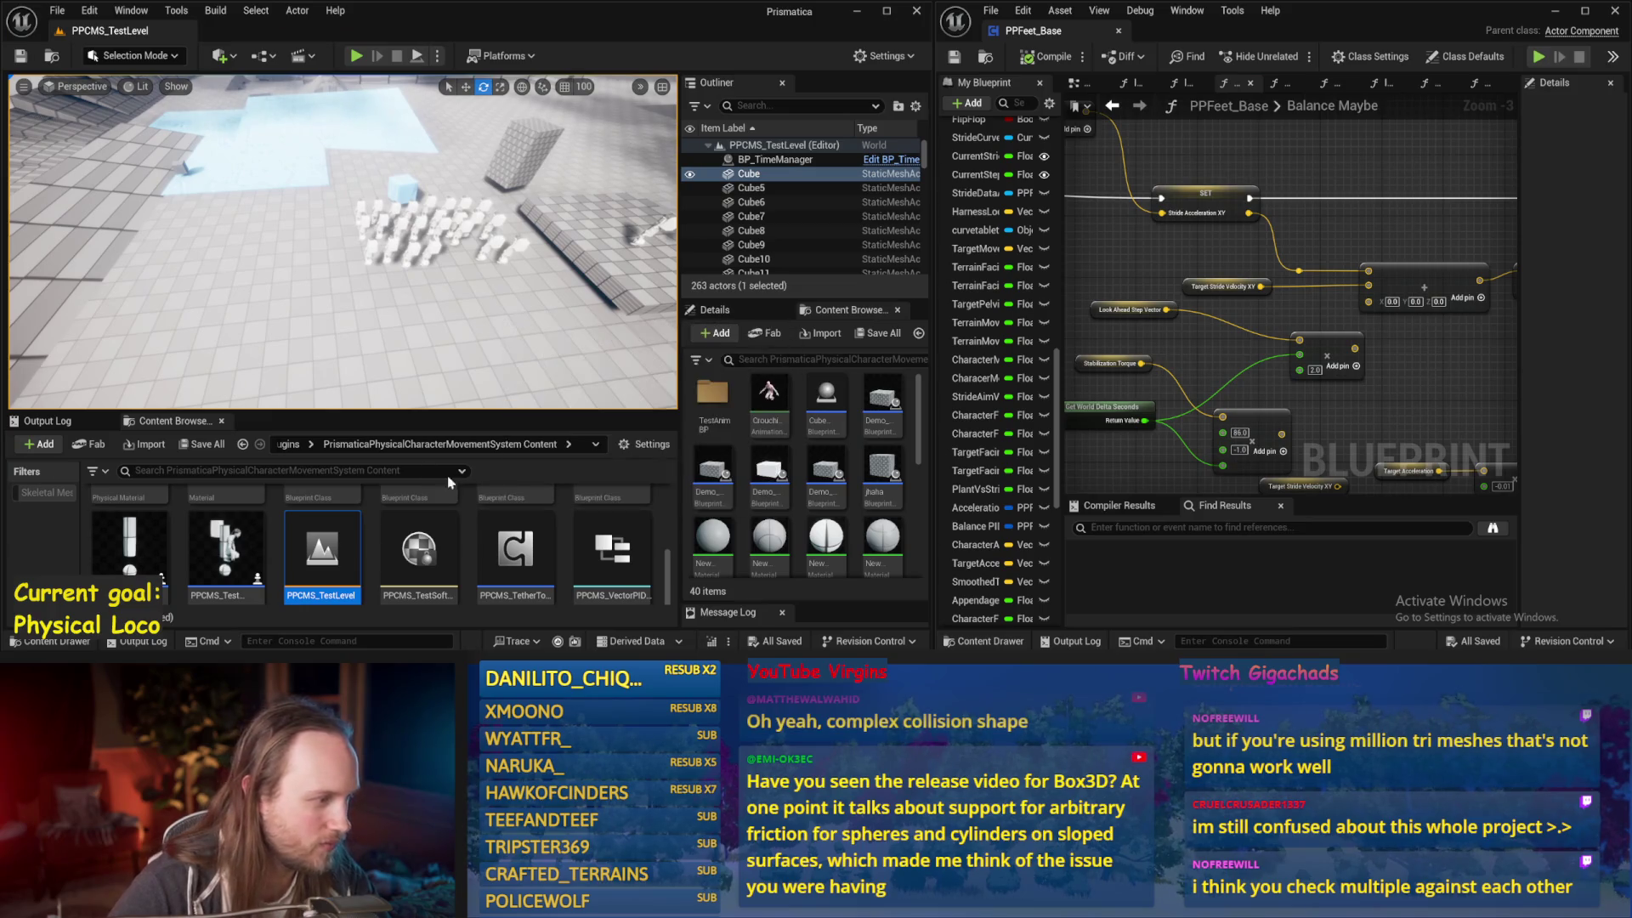
click(289, 445)
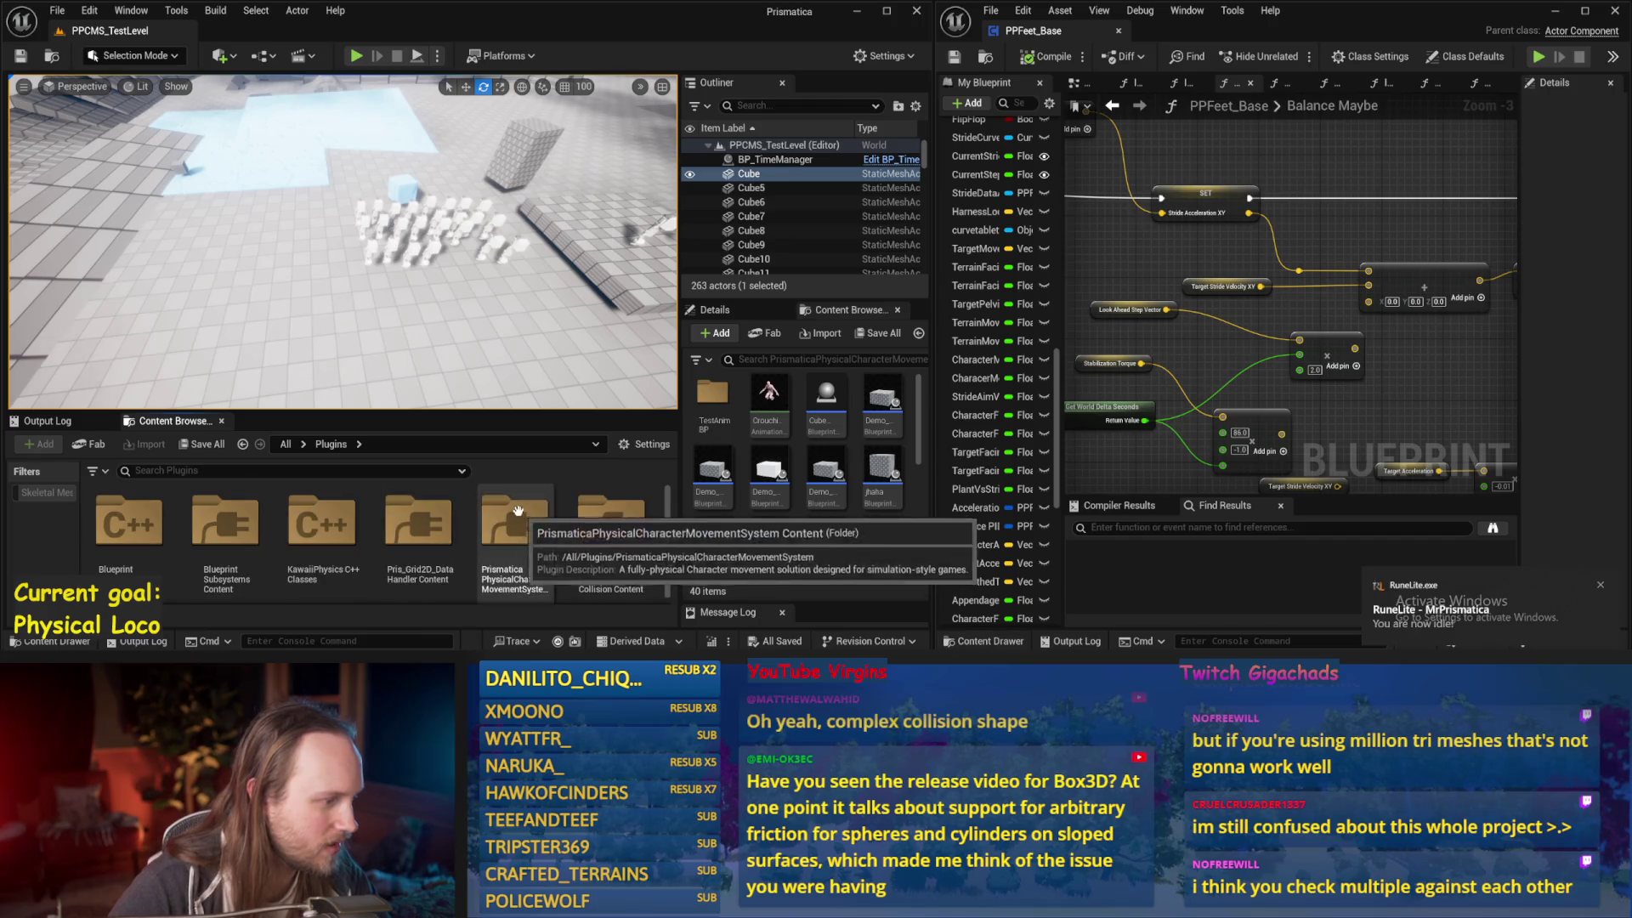
scroll(466, 533, down, 2)
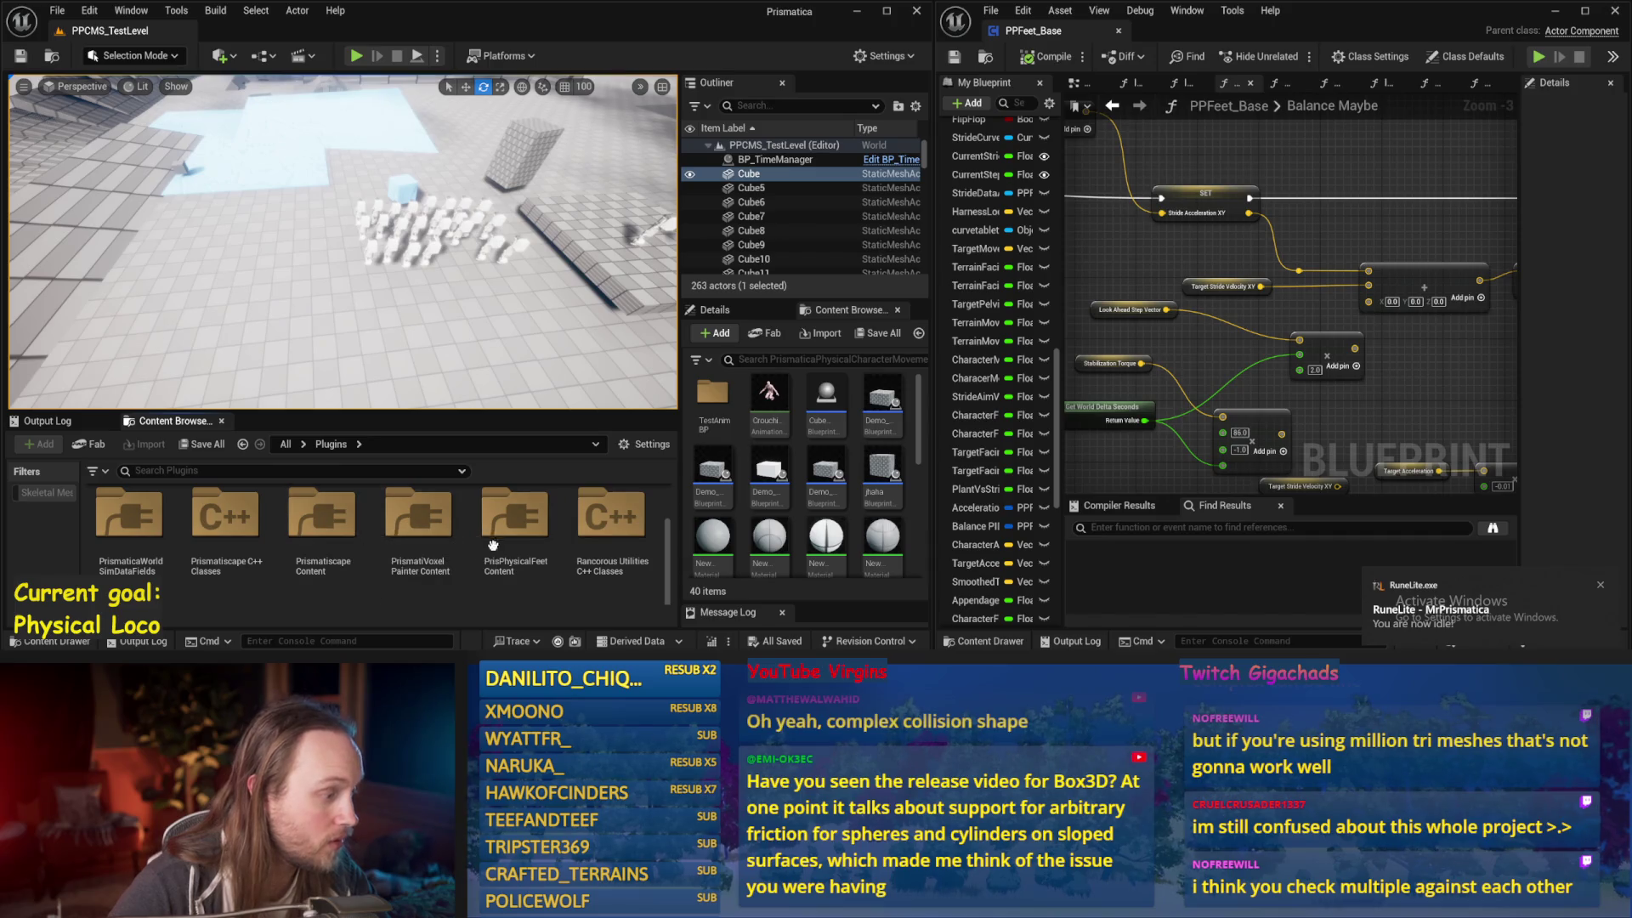
double_click(510, 521)
Open PPFeet_TestLevel and play-test it in an enlarged game view
click(392, 510)
double_click(392, 510)
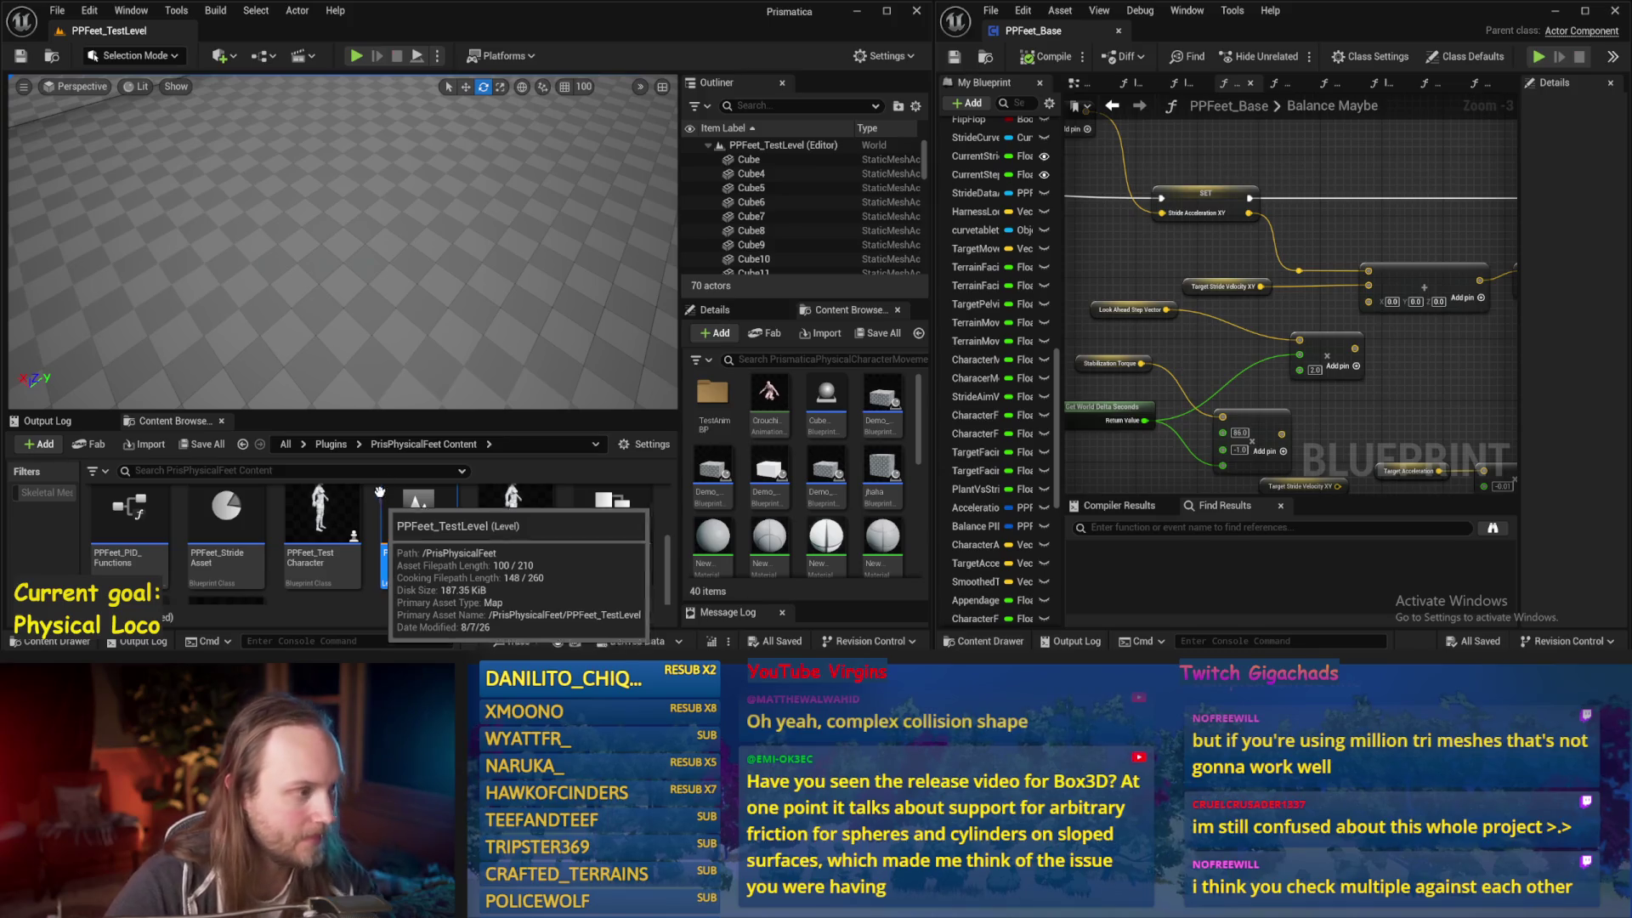
key(alt+p)
key(F11)
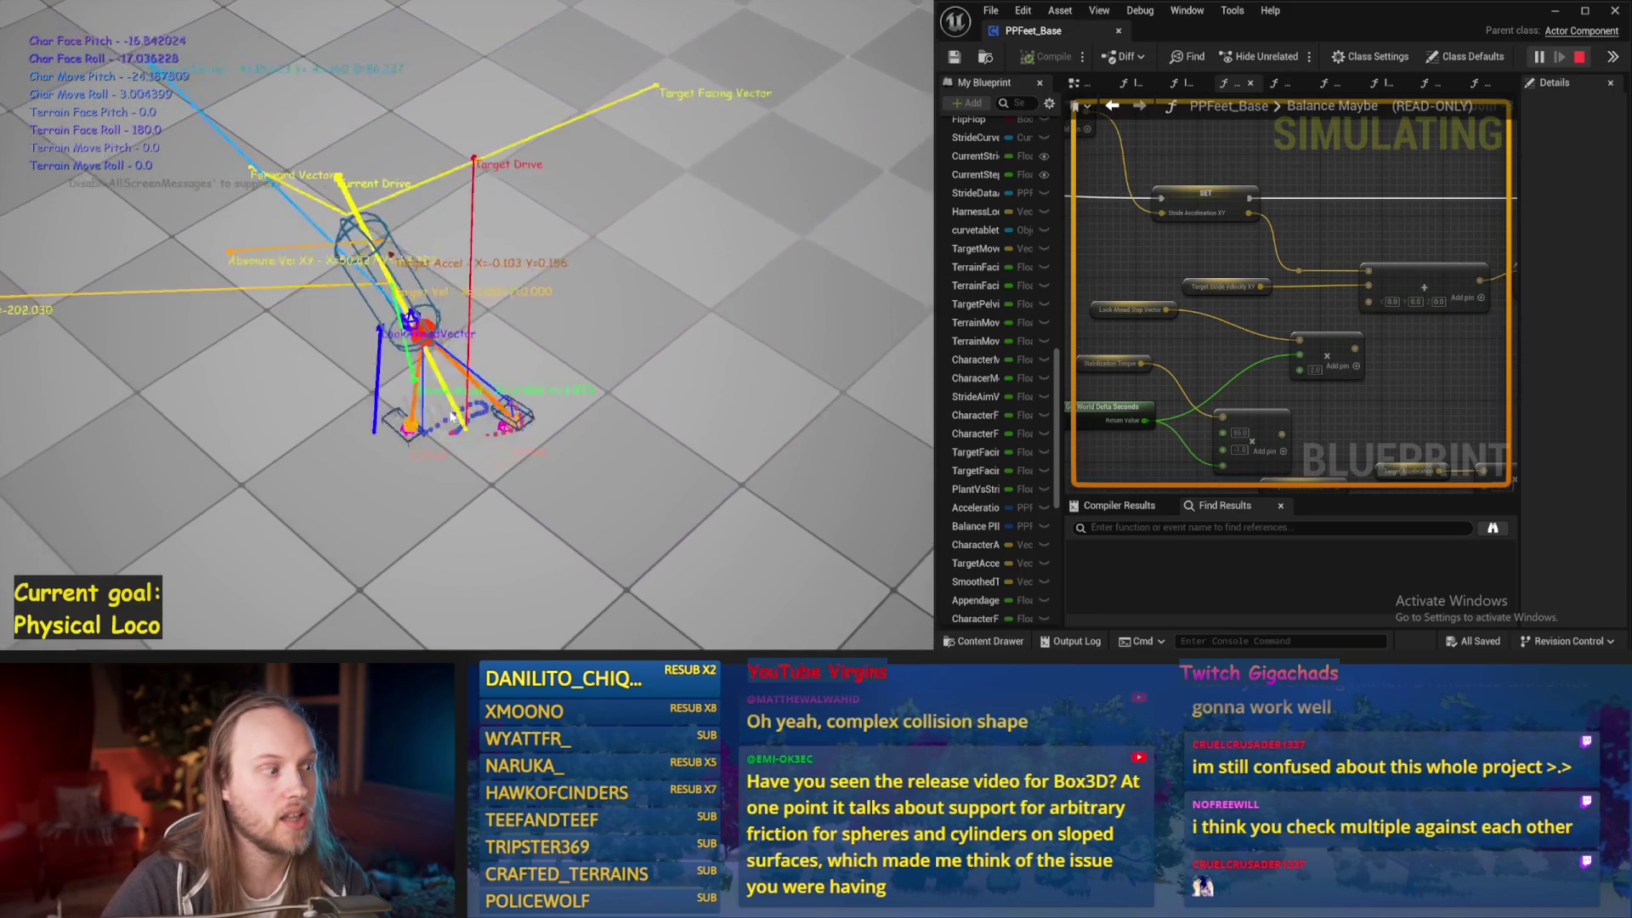
End the Play in Editor session with Esc
key(Escape)
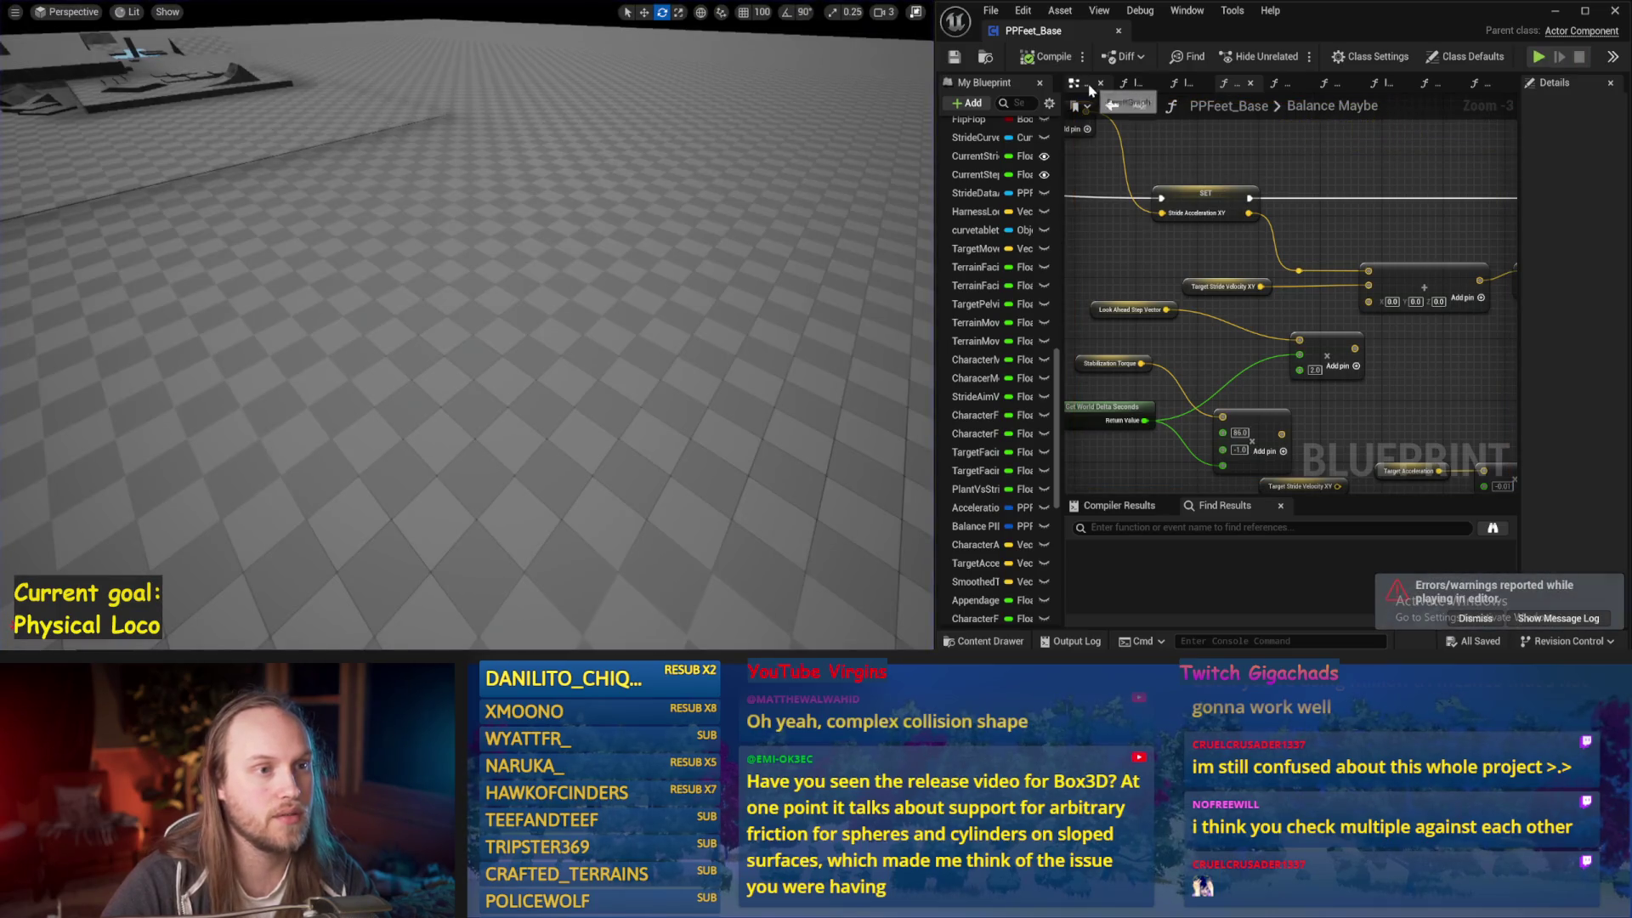
Switch to the EventGraph, widen the Blueprint editor and open InitializeComponent
click(1087, 82)
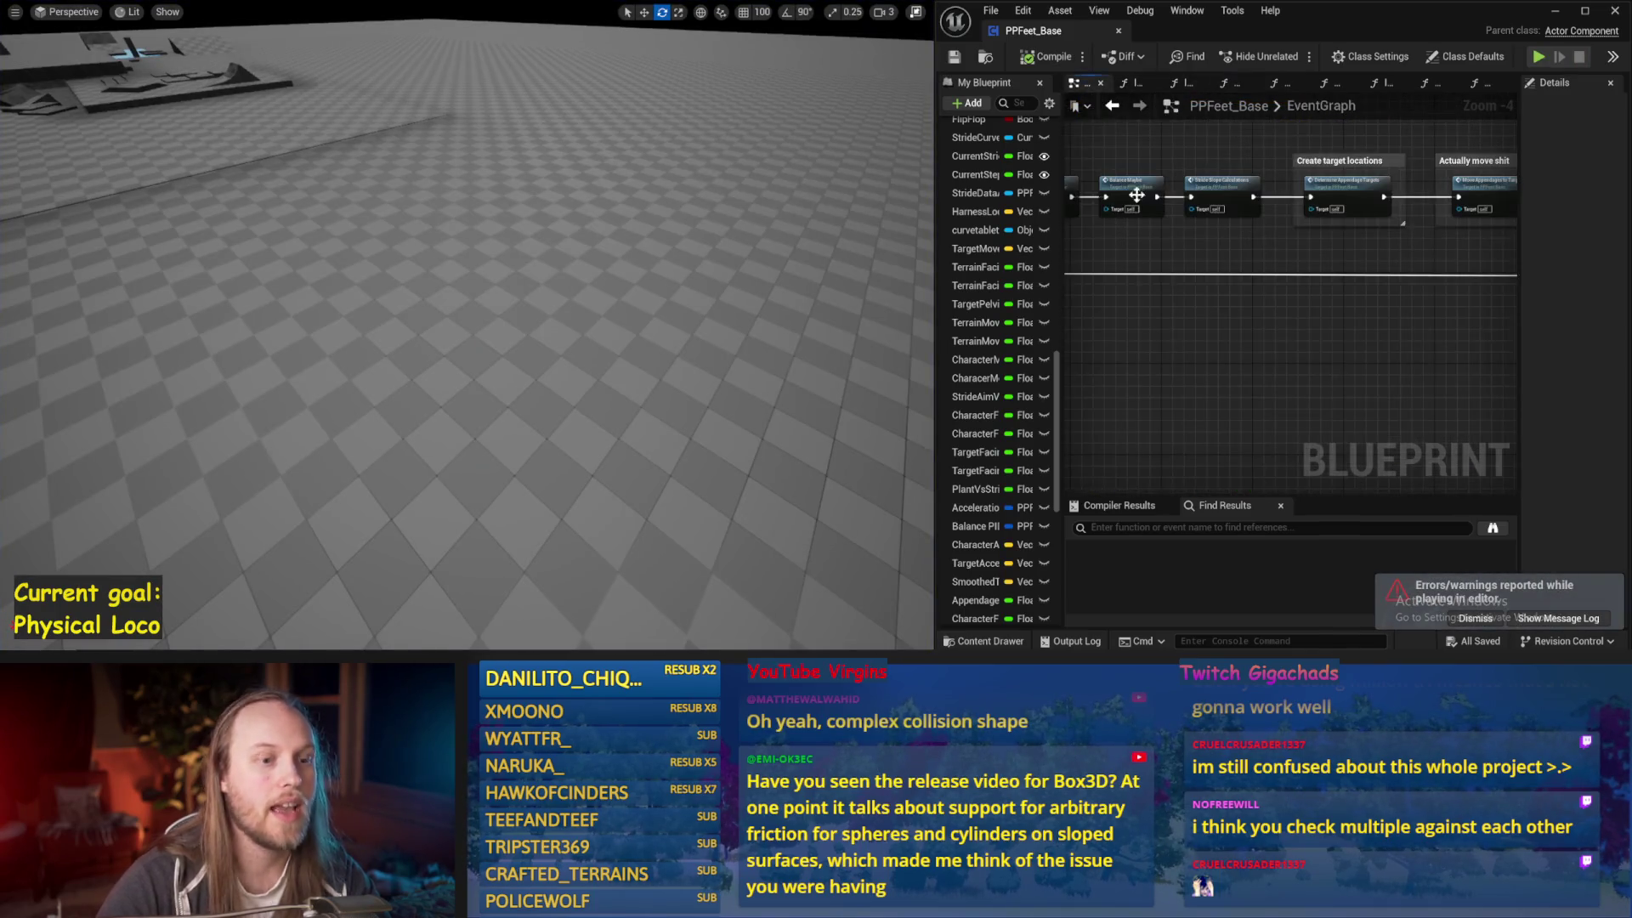
drag(941, 334, 809, 334)
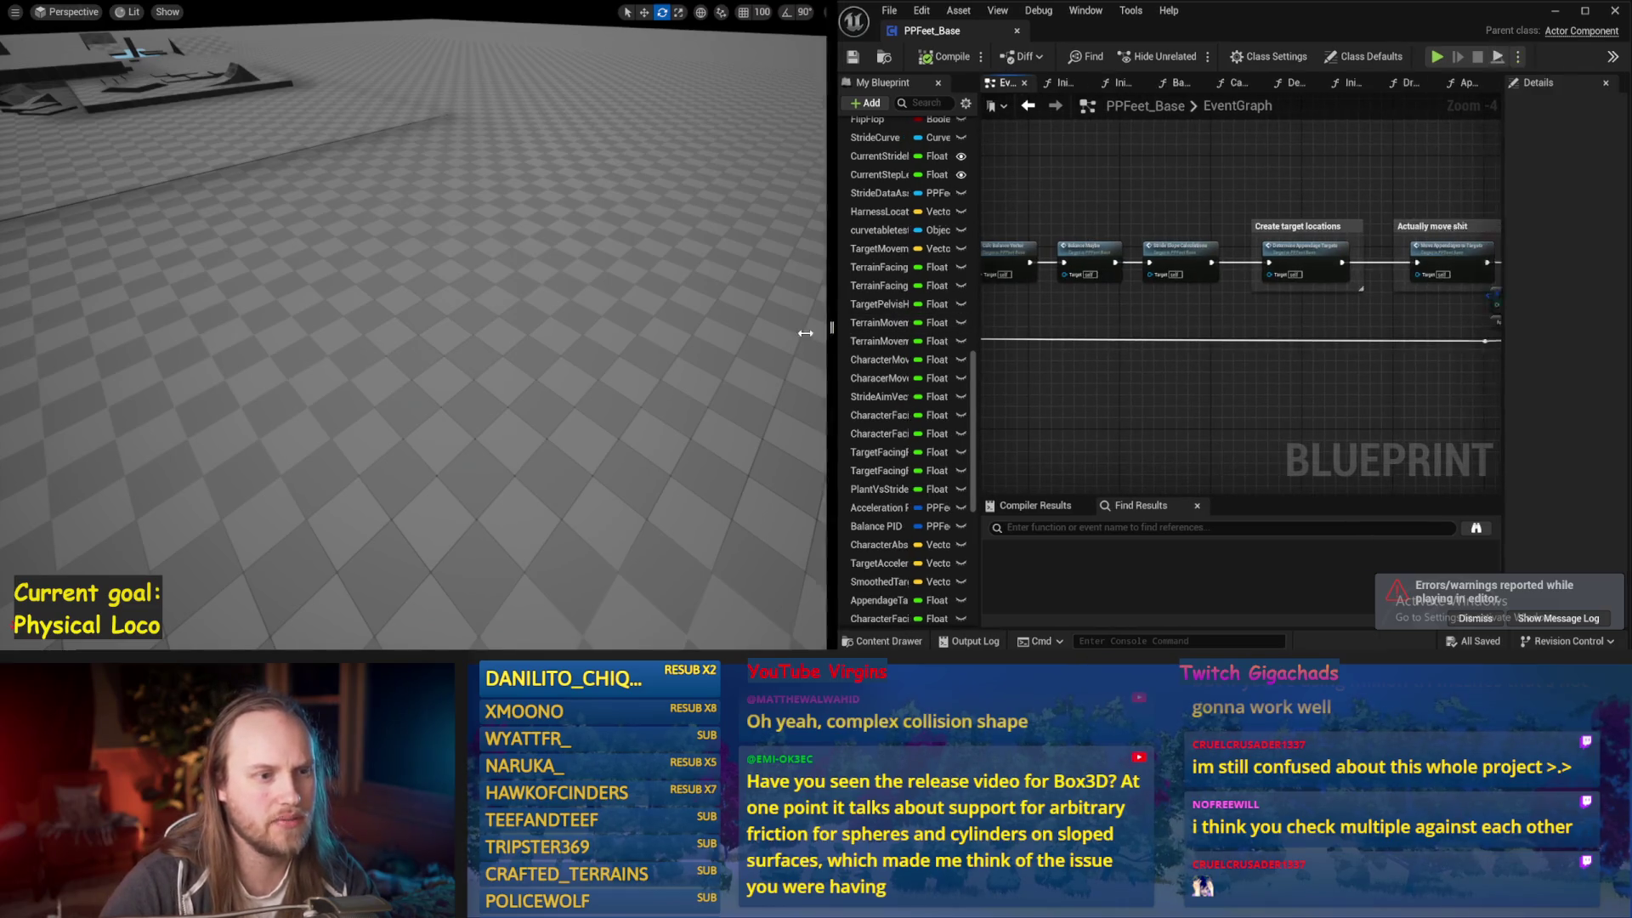
drag(1128, 285, 1250, 477)
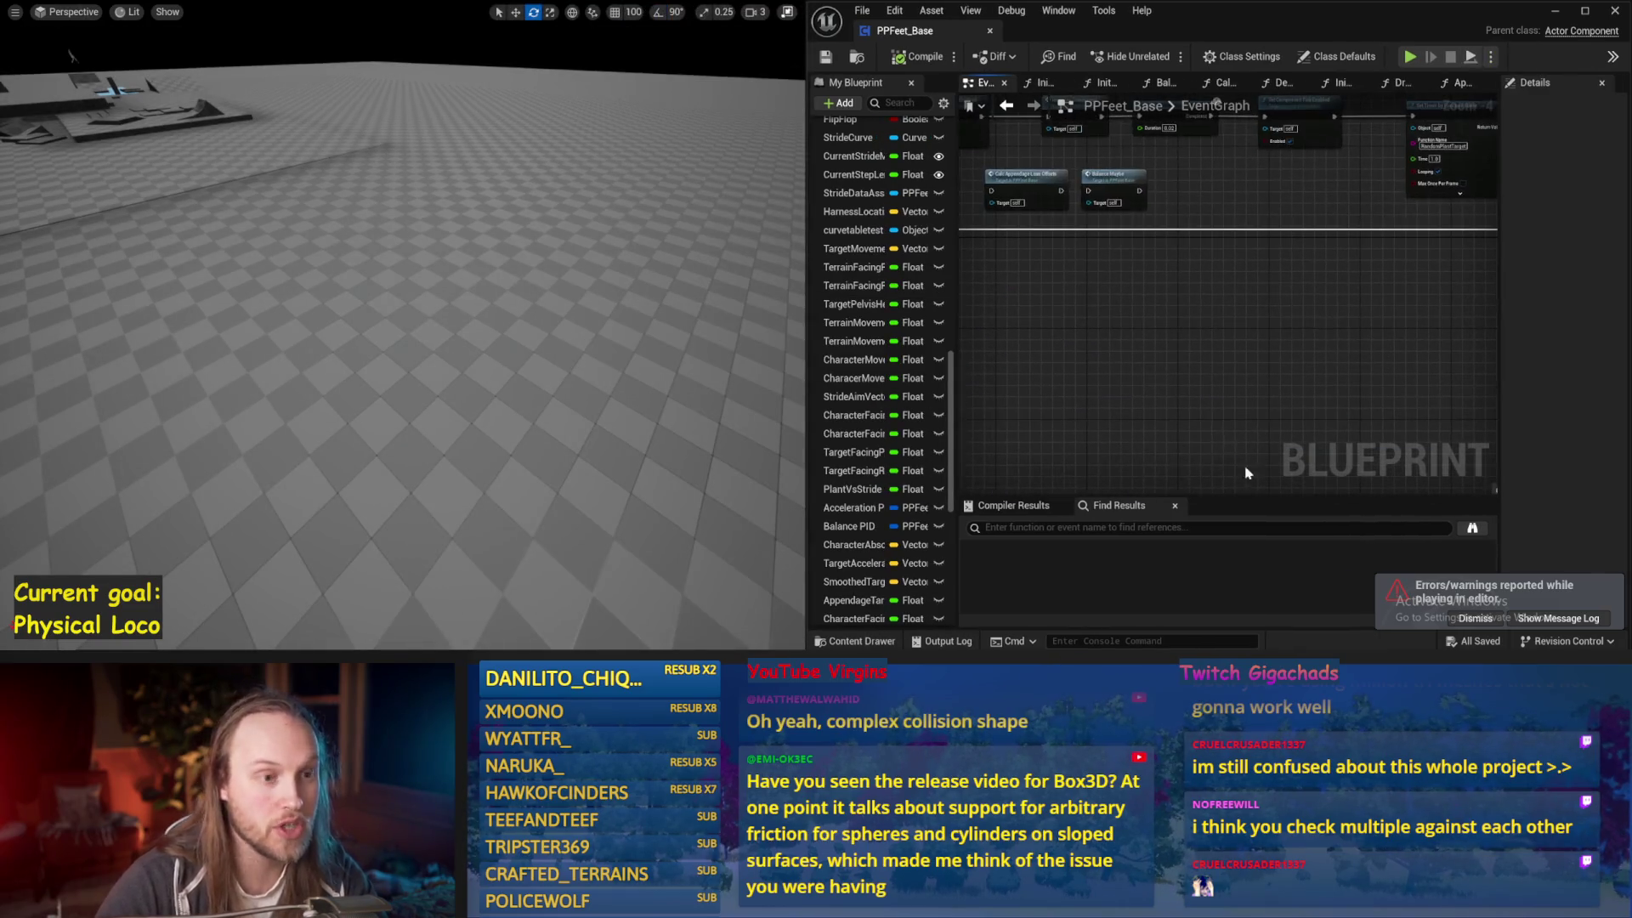
drag(1173, 311, 1189, 331)
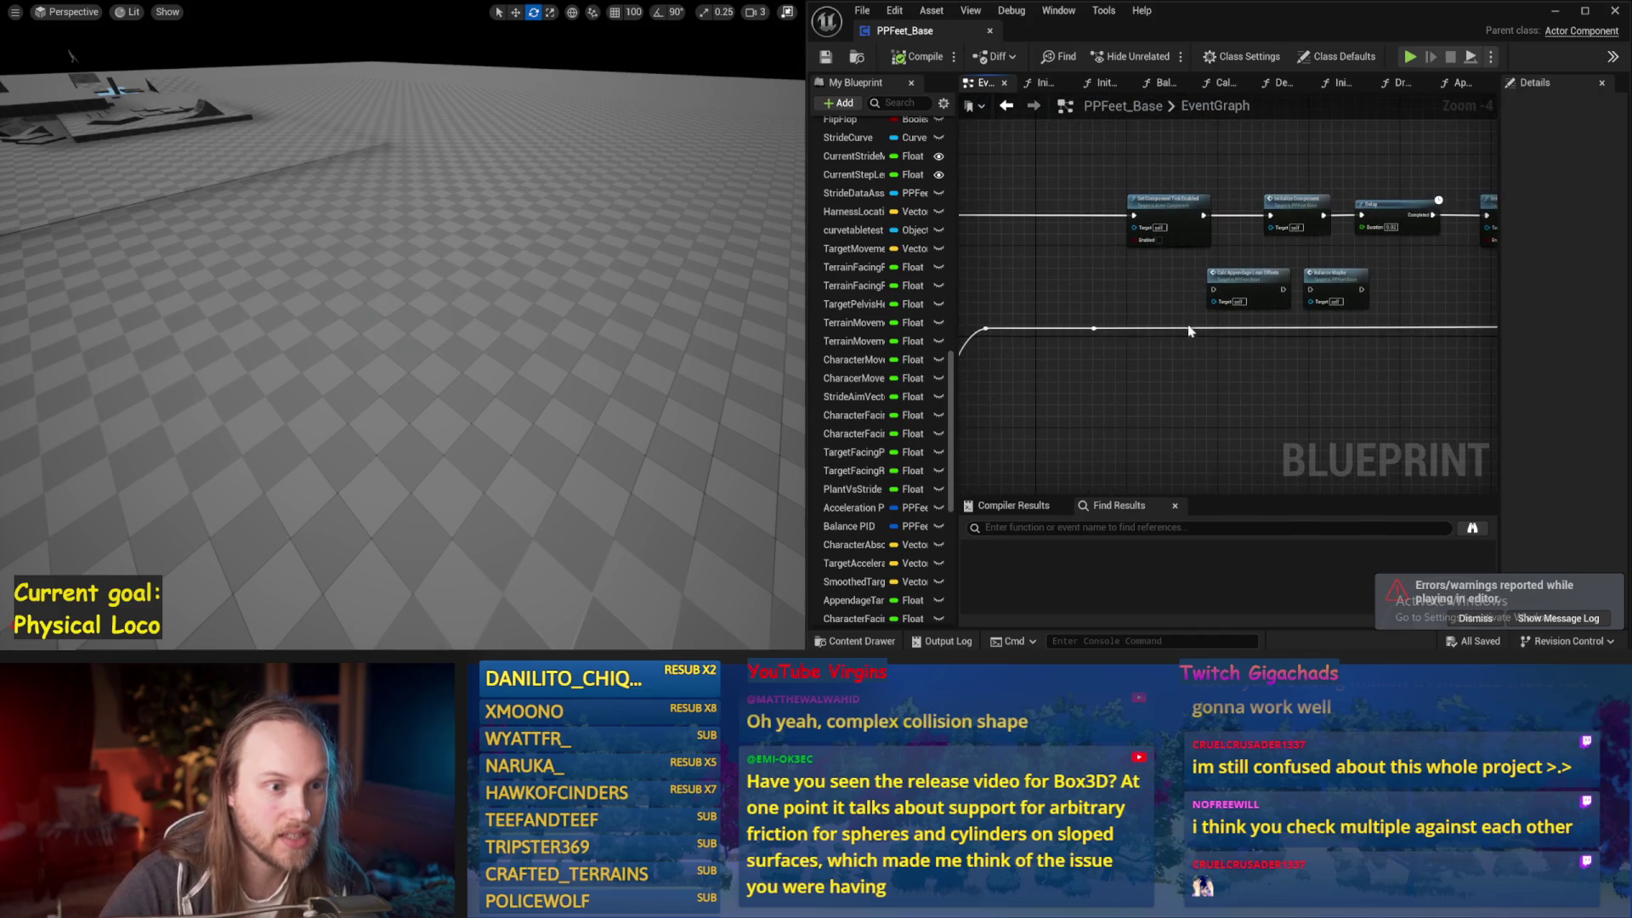
double_click(1307, 204)
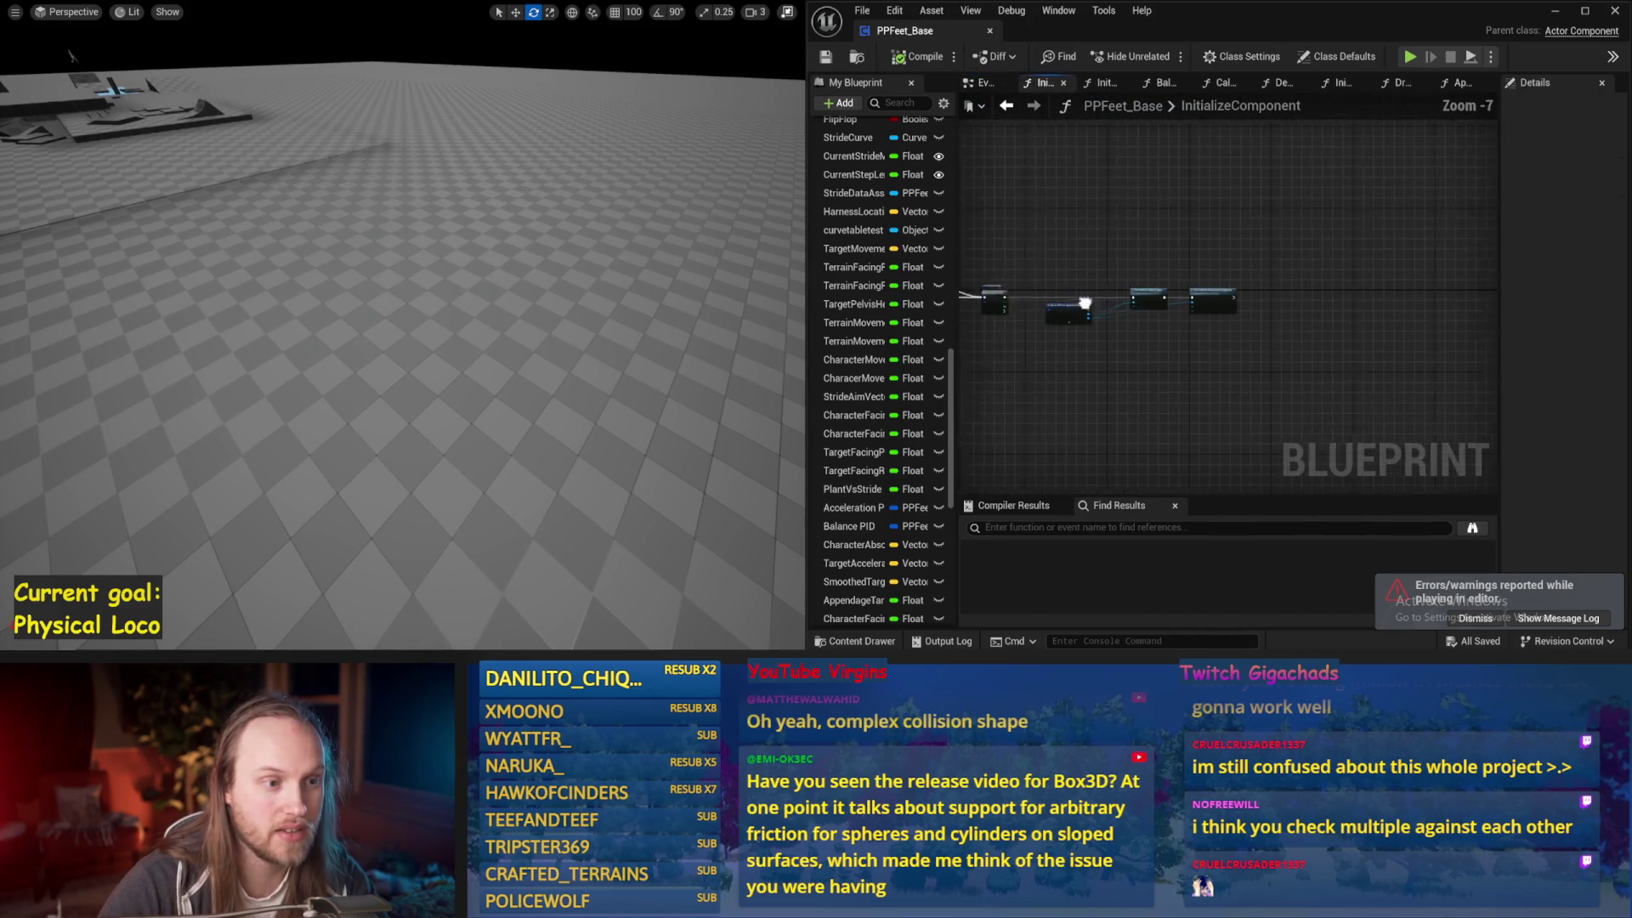
In InitializeAllAppendages, set the For Loop's Last Index to 7 and play-test again
scroll(1046, 303, up, 4)
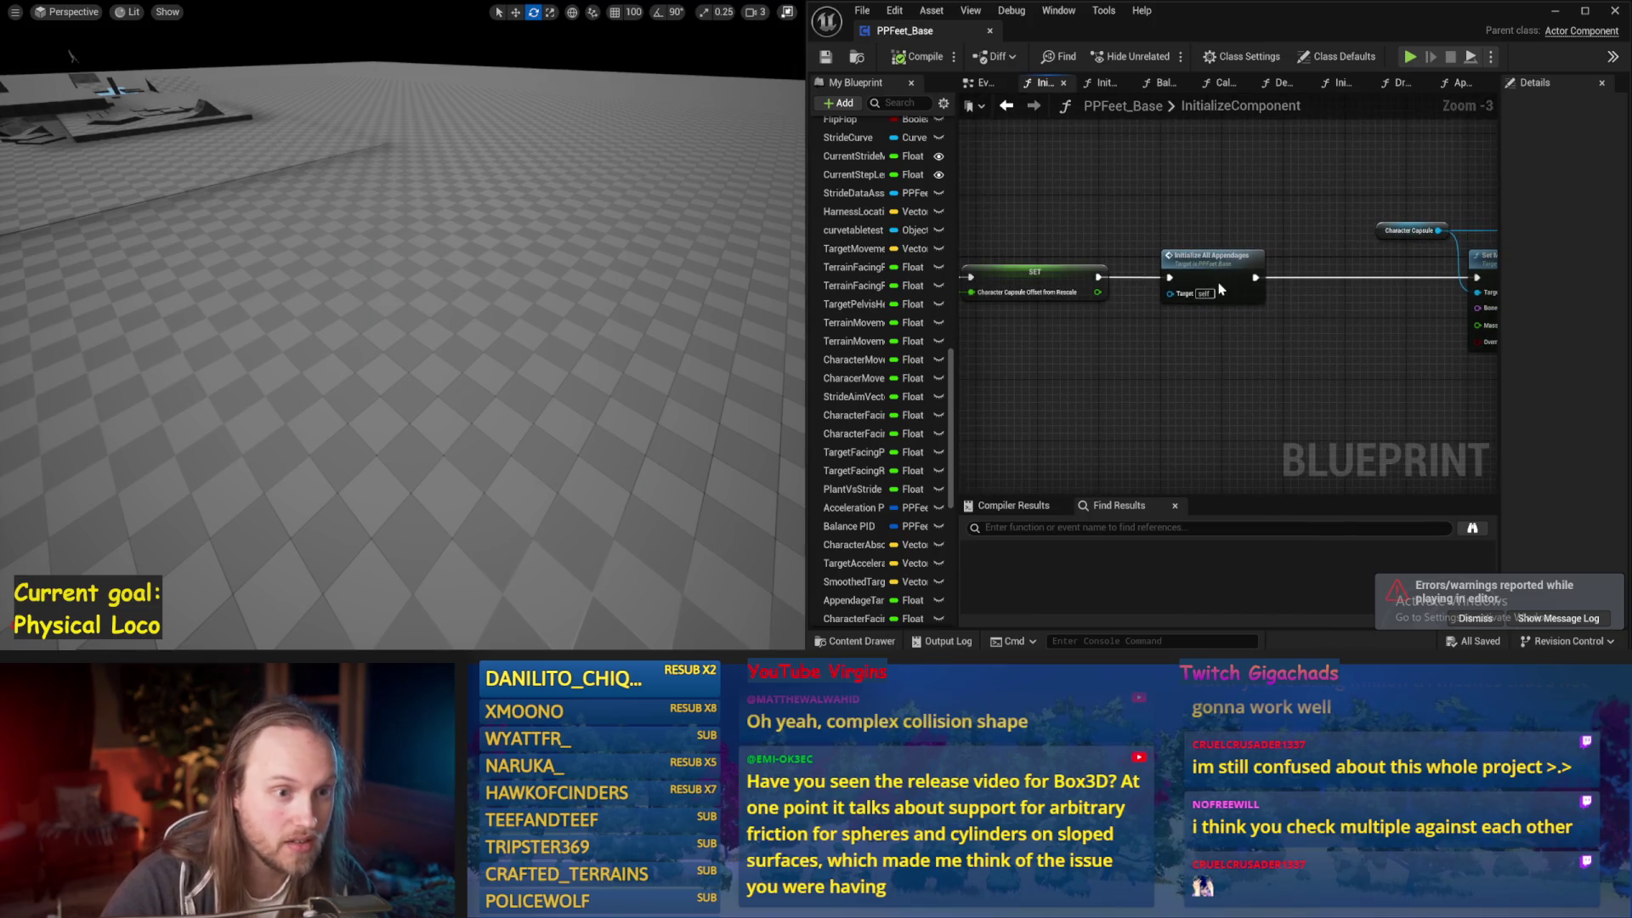
double_click(1220, 289)
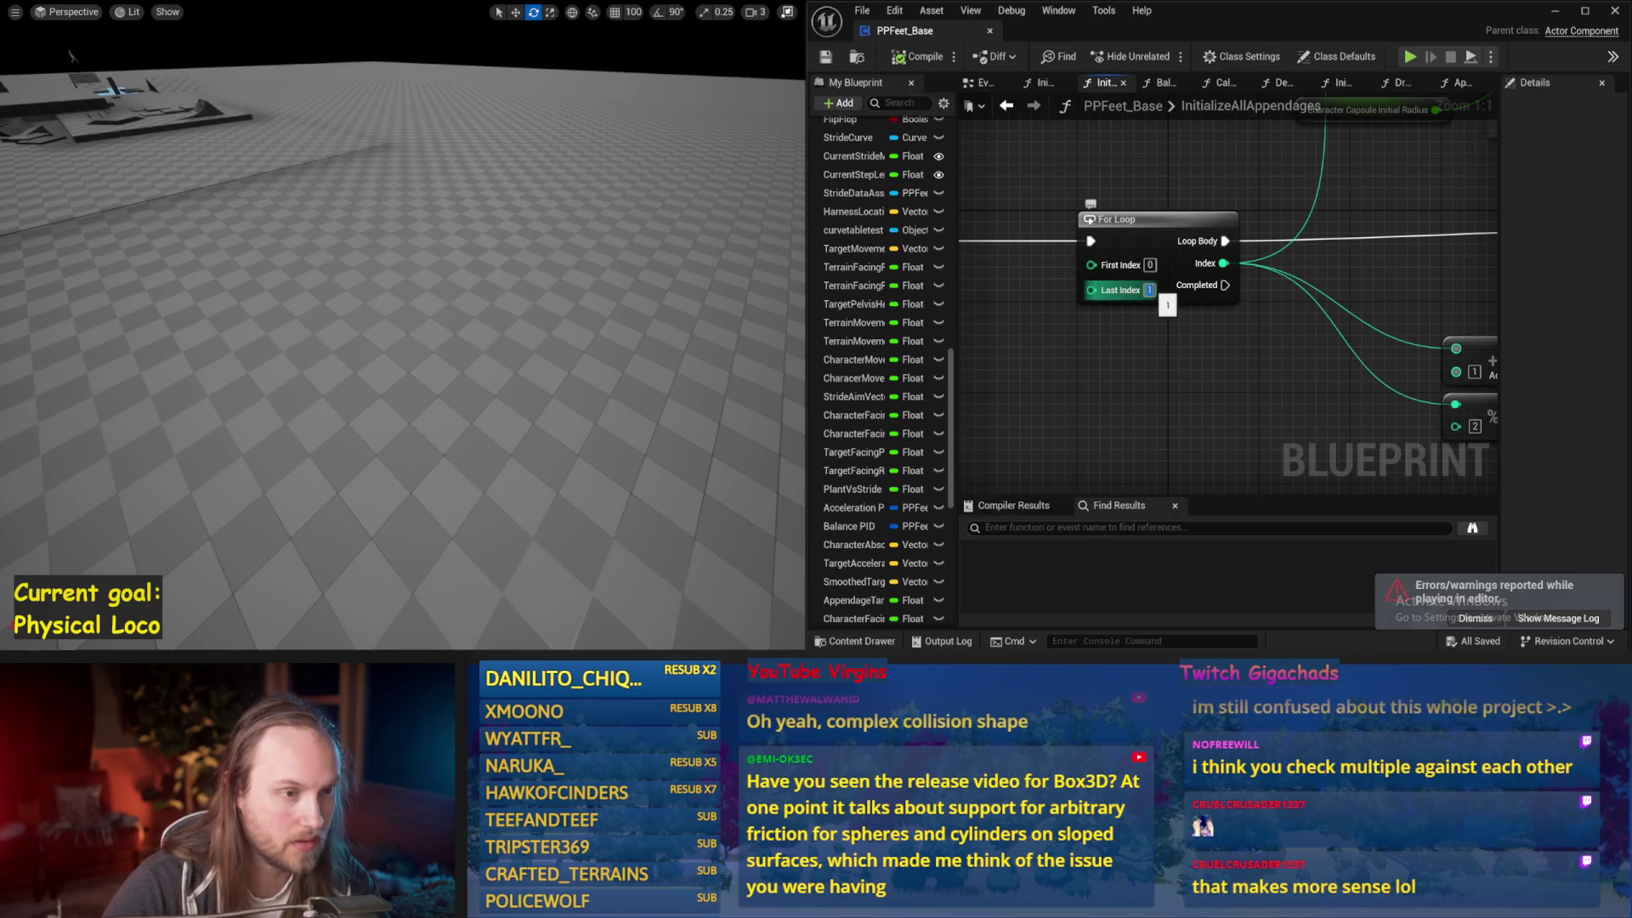
text(7)
key(Return)
drag(646, 298, 623, 287)
key(alt+p)
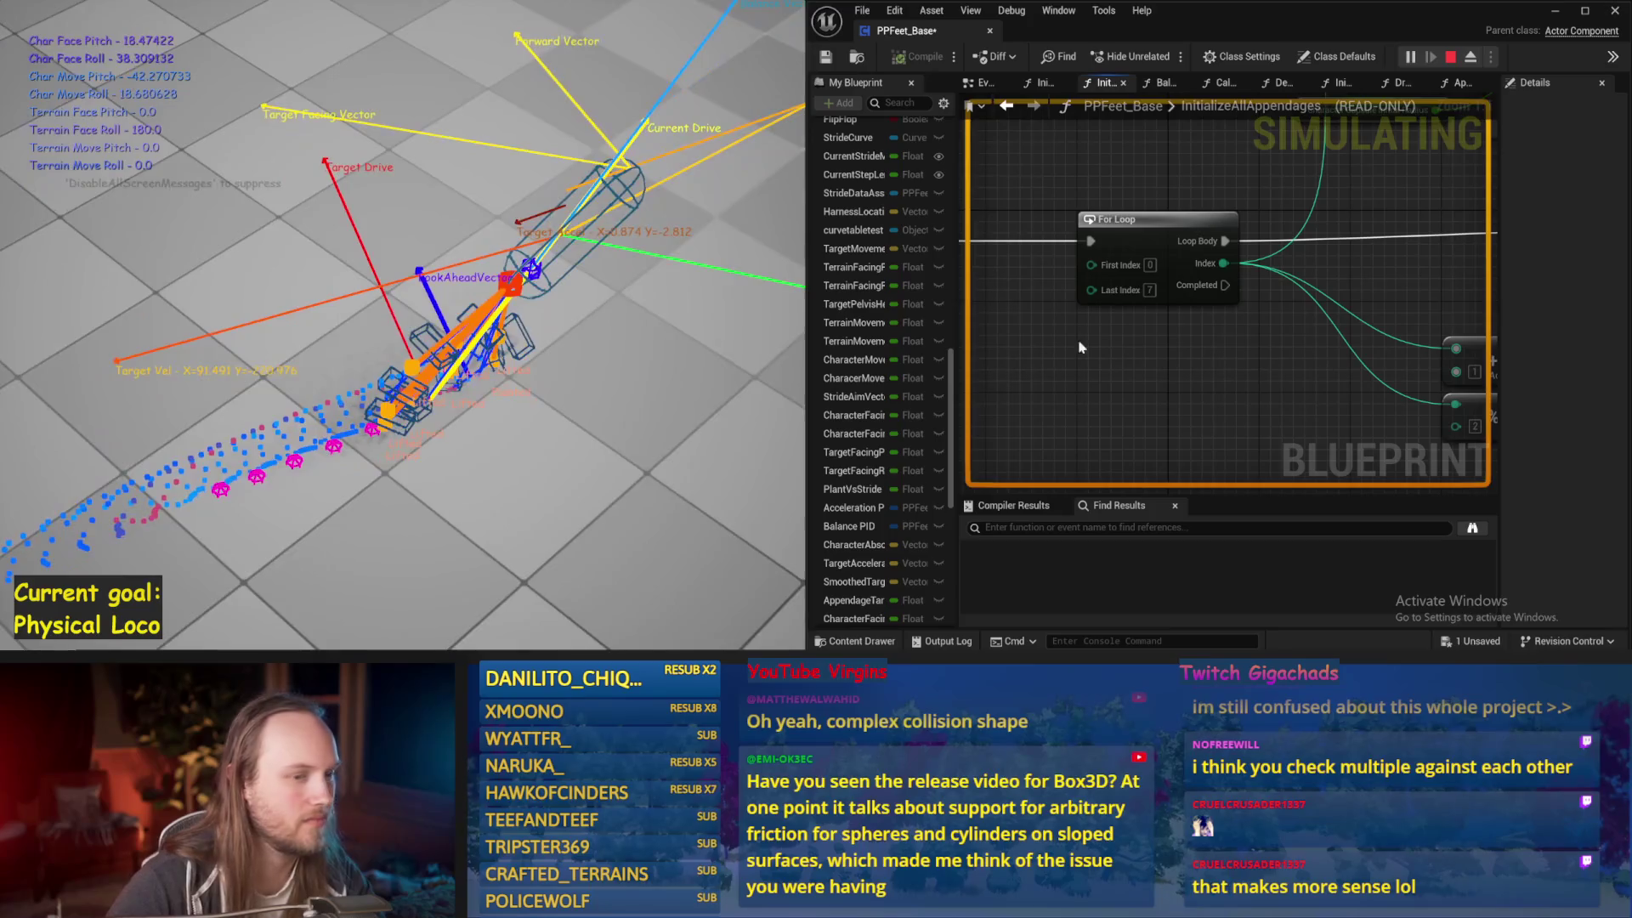
Stop the play-test, run two more quick play-tests, then save the PPFeet_Base Blueprint
key(Escape)
drag(556, 314, 559, 318)
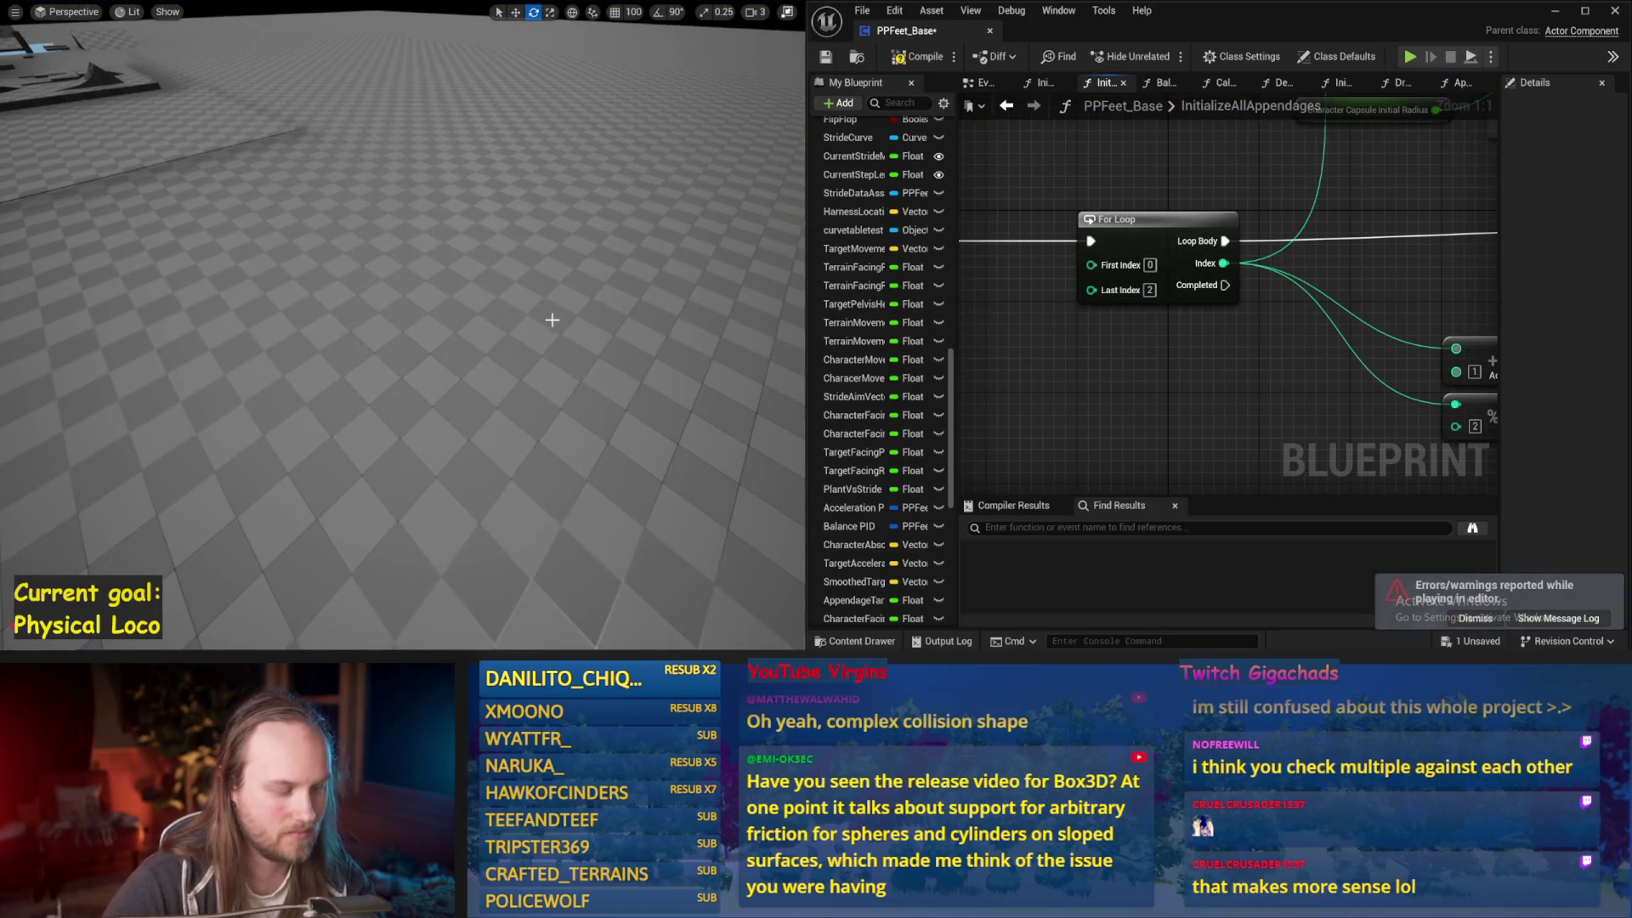
key(alt+p)
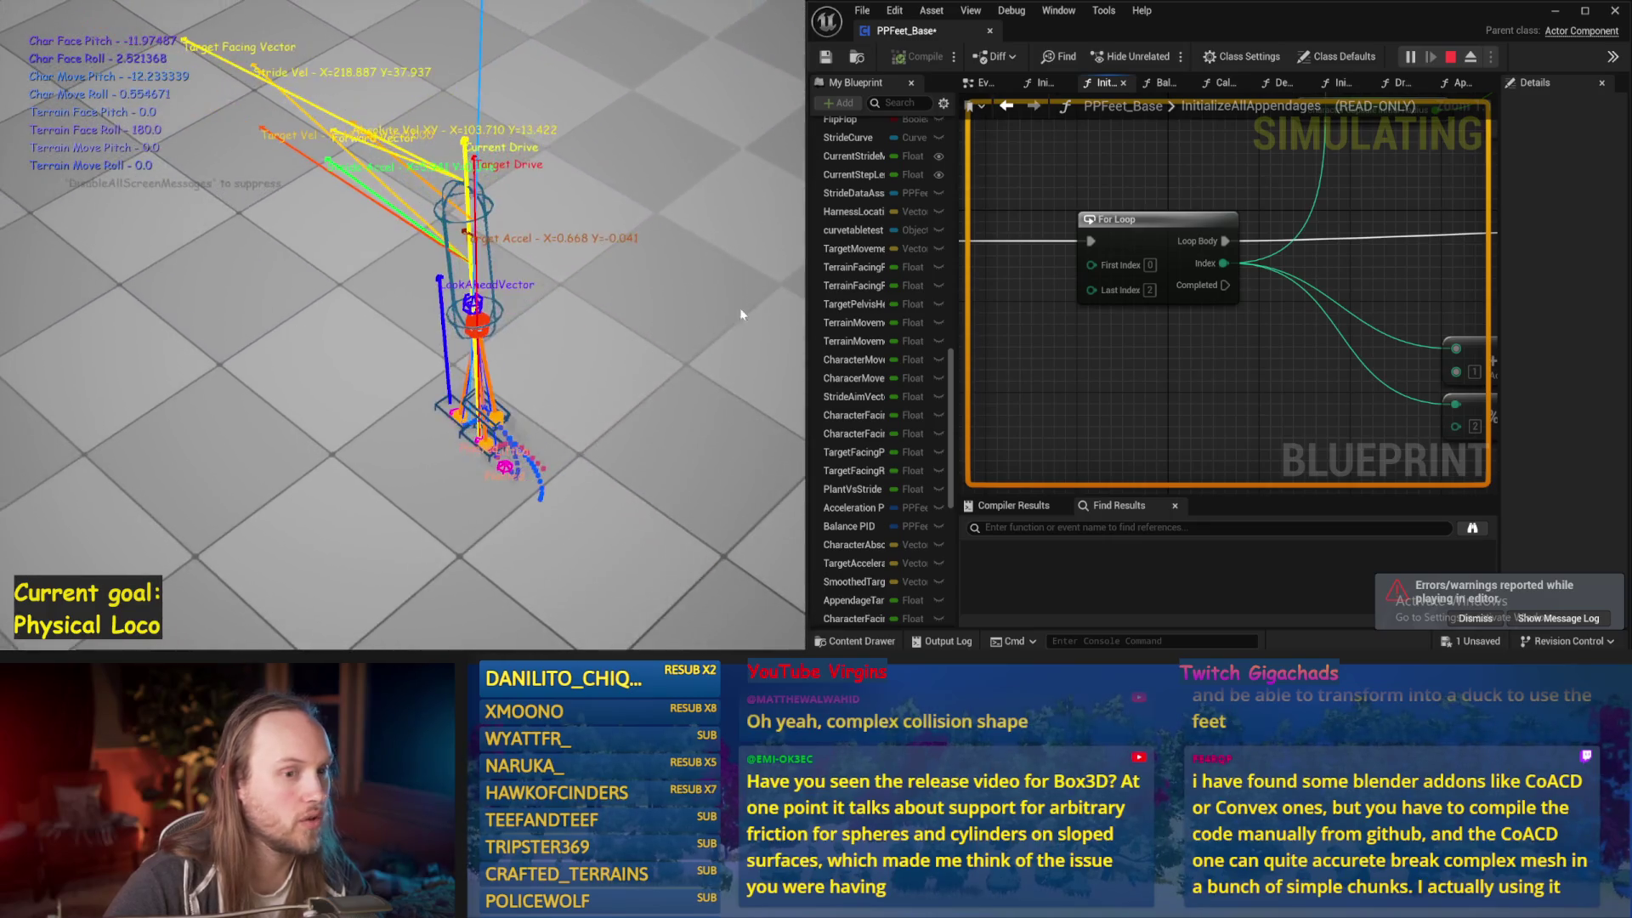
key(Escape)
scroll(606, 311, up, 3)
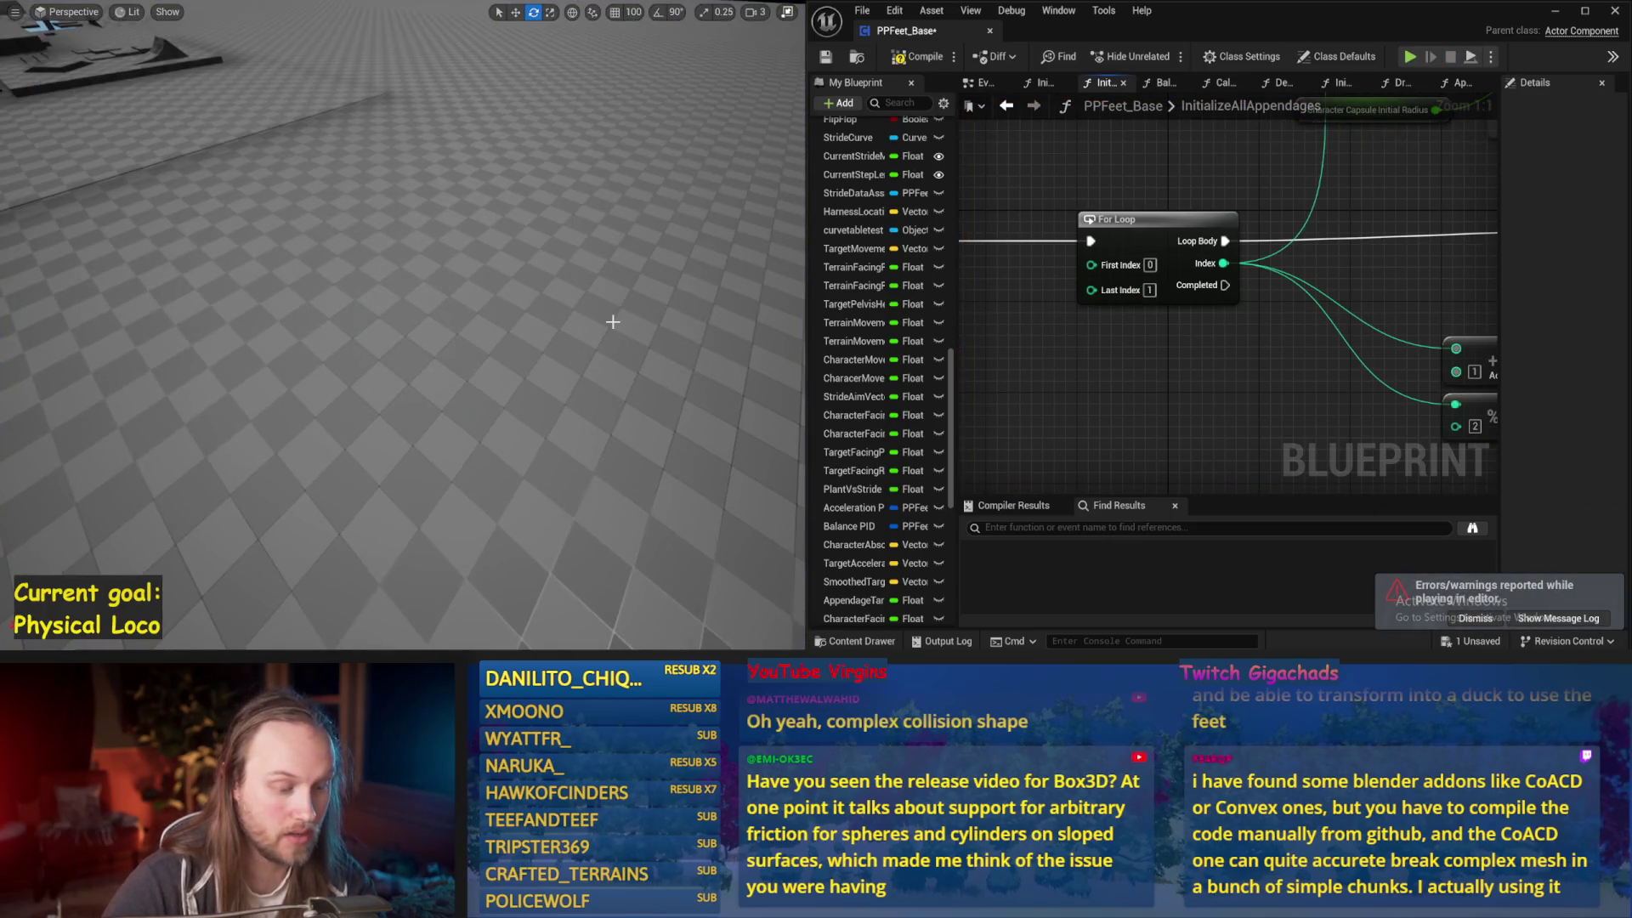
key(alt+p)
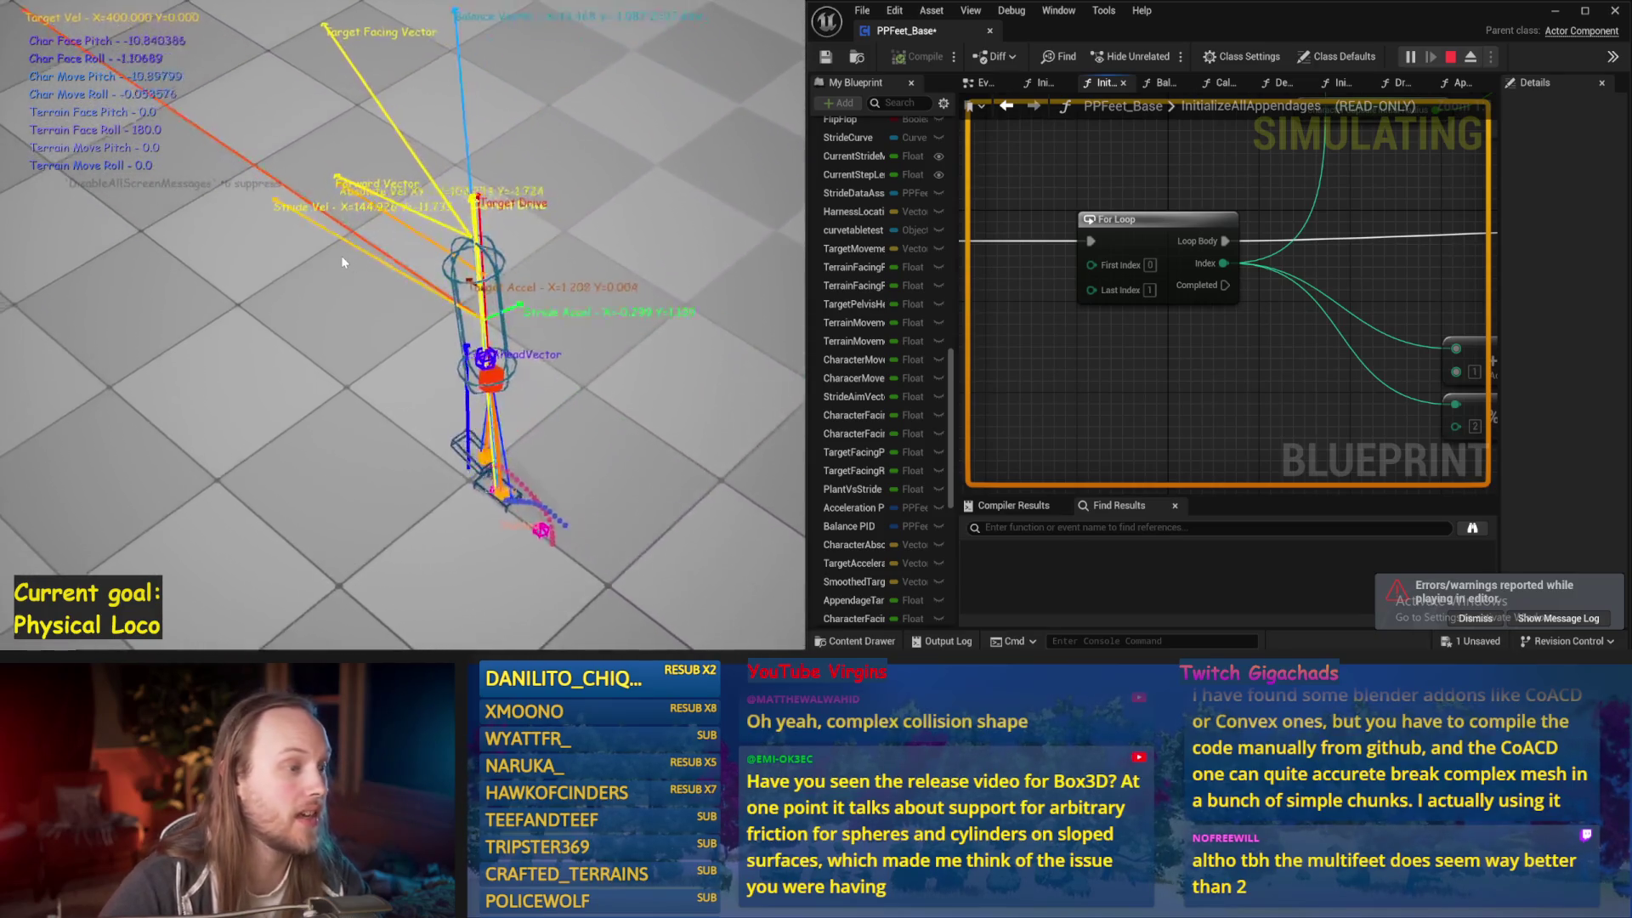
key(Escape)
click(824, 57)
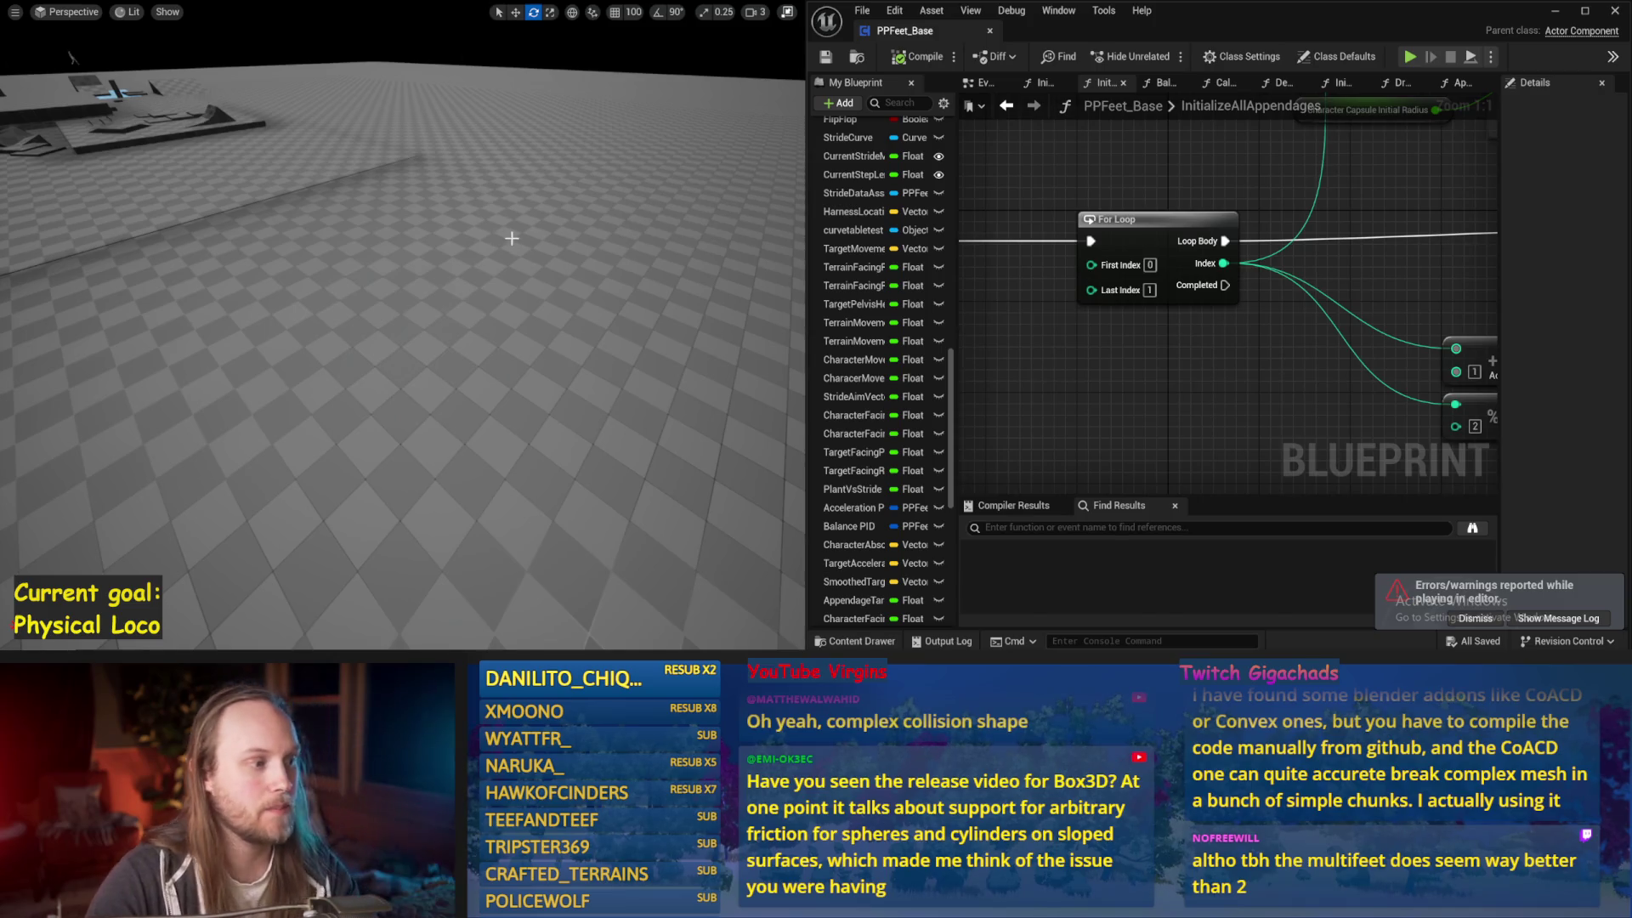
Play-test the level once more from a slightly turned view, then stop it
drag(511, 238, 519, 231)
key(alt+p)
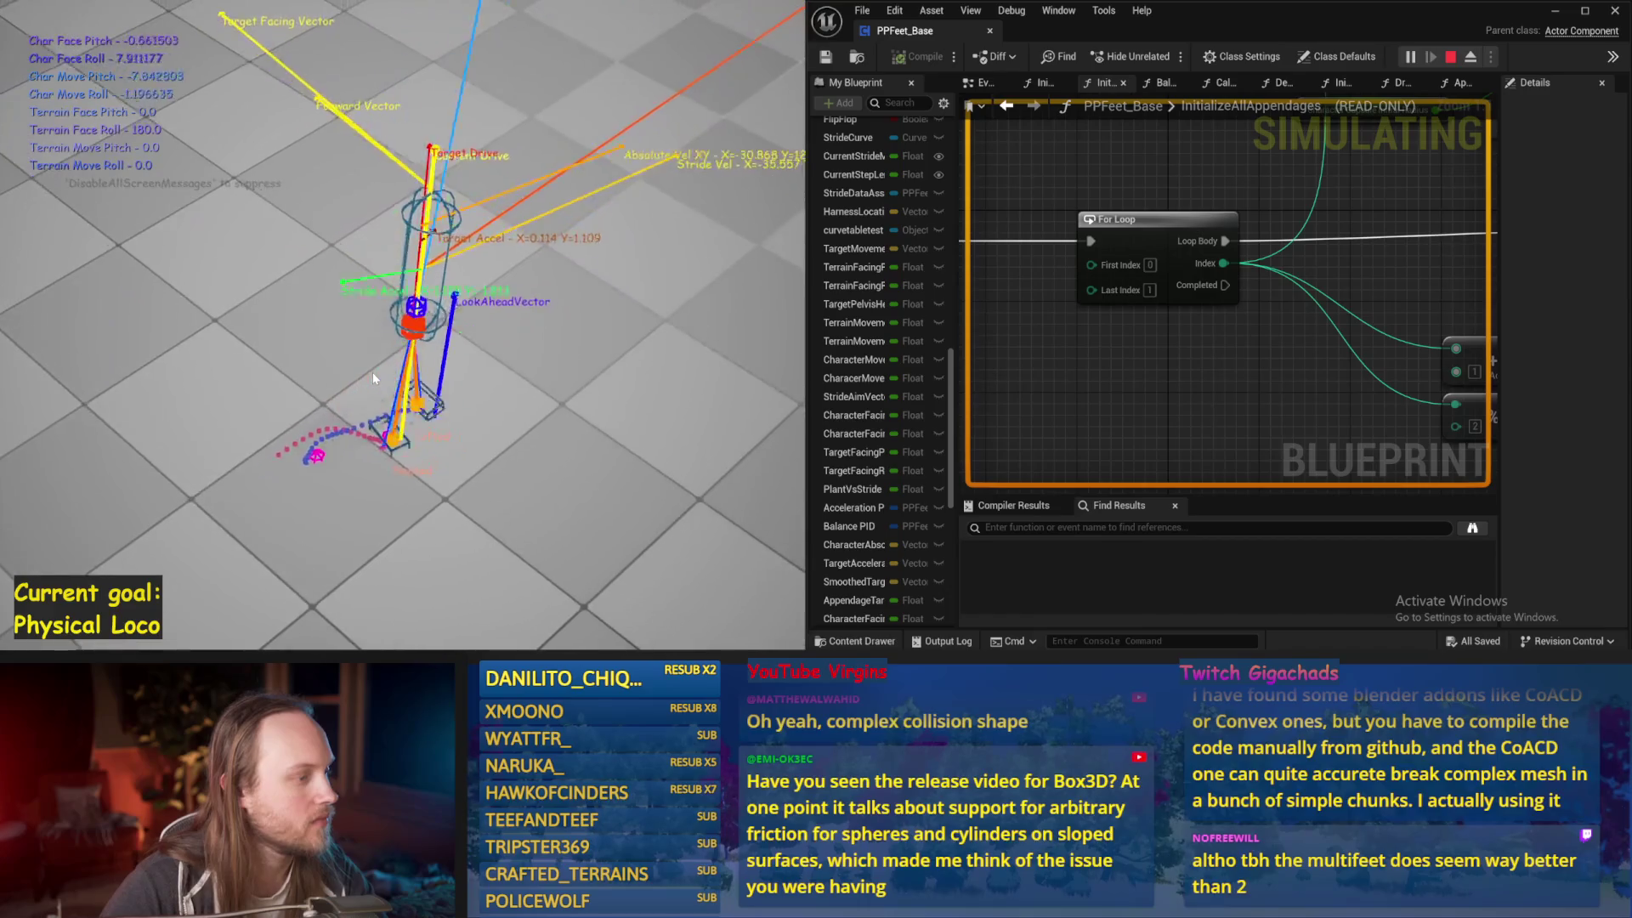
key(Escape)
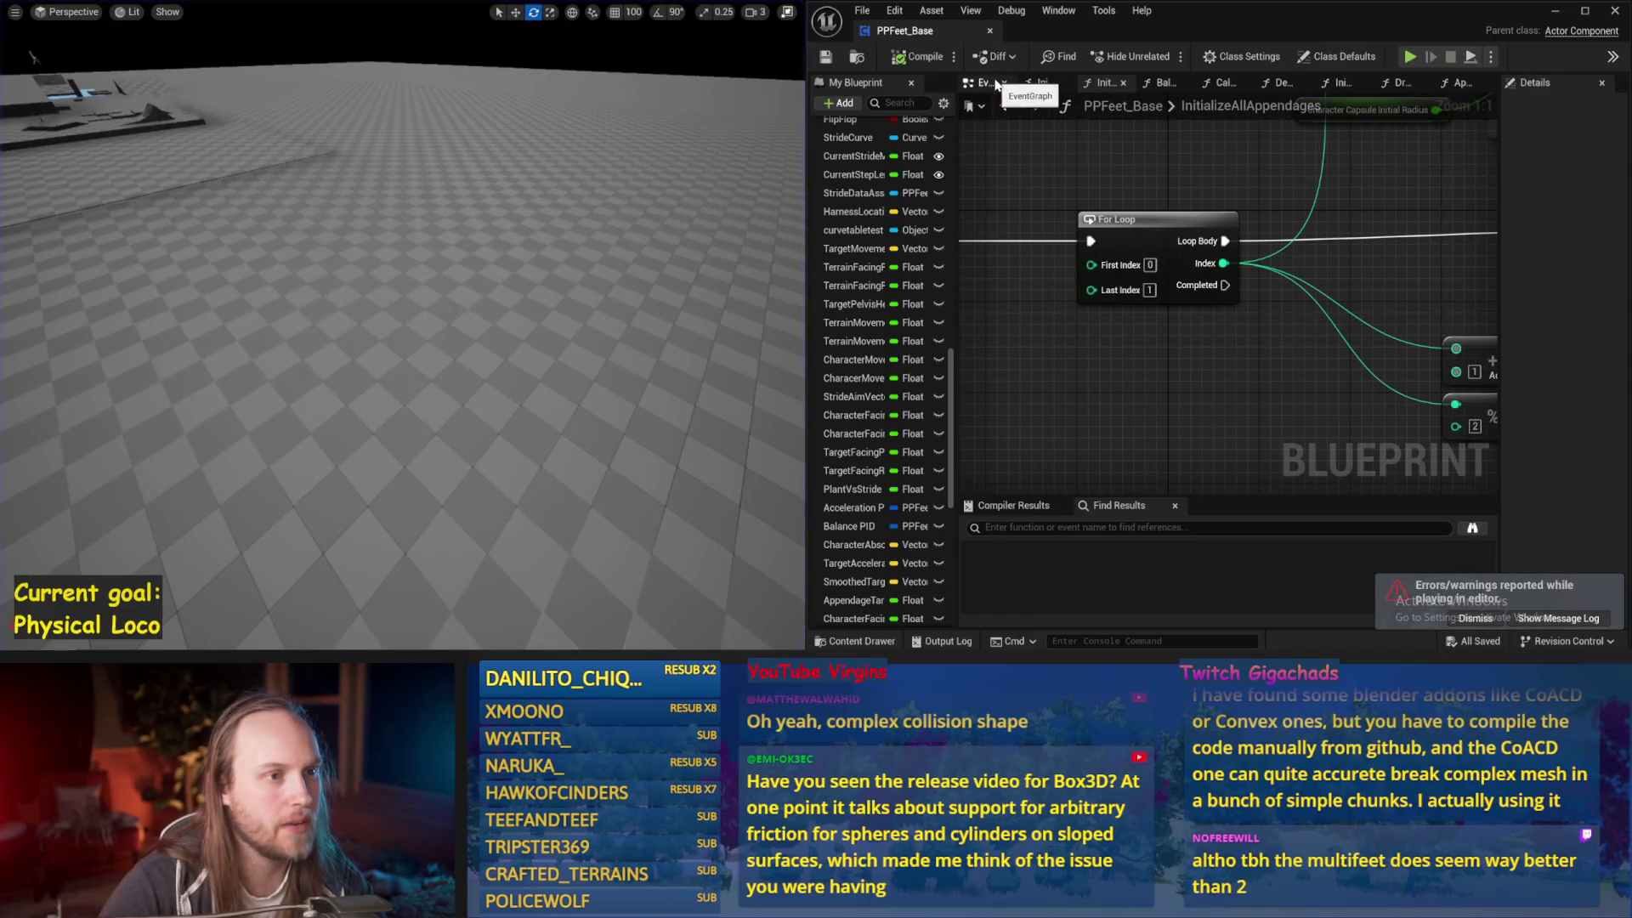
Bring Event BeginPlay into view, select the red test capsule, and play-test walking forward with W
click(986, 83)
mouse_move(1100, 378)
mouse_down()
mouse_move(983, 388)
mouse_move(1370, 304)
mouse_move(1170, 123)
mouse_move(1291, 350)
mouse_up()
mouse_move(515, 291)
mouse_down()
mouse_move(476, 280)
mouse_move(515, 292)
mouse_up()
click(433, 302)
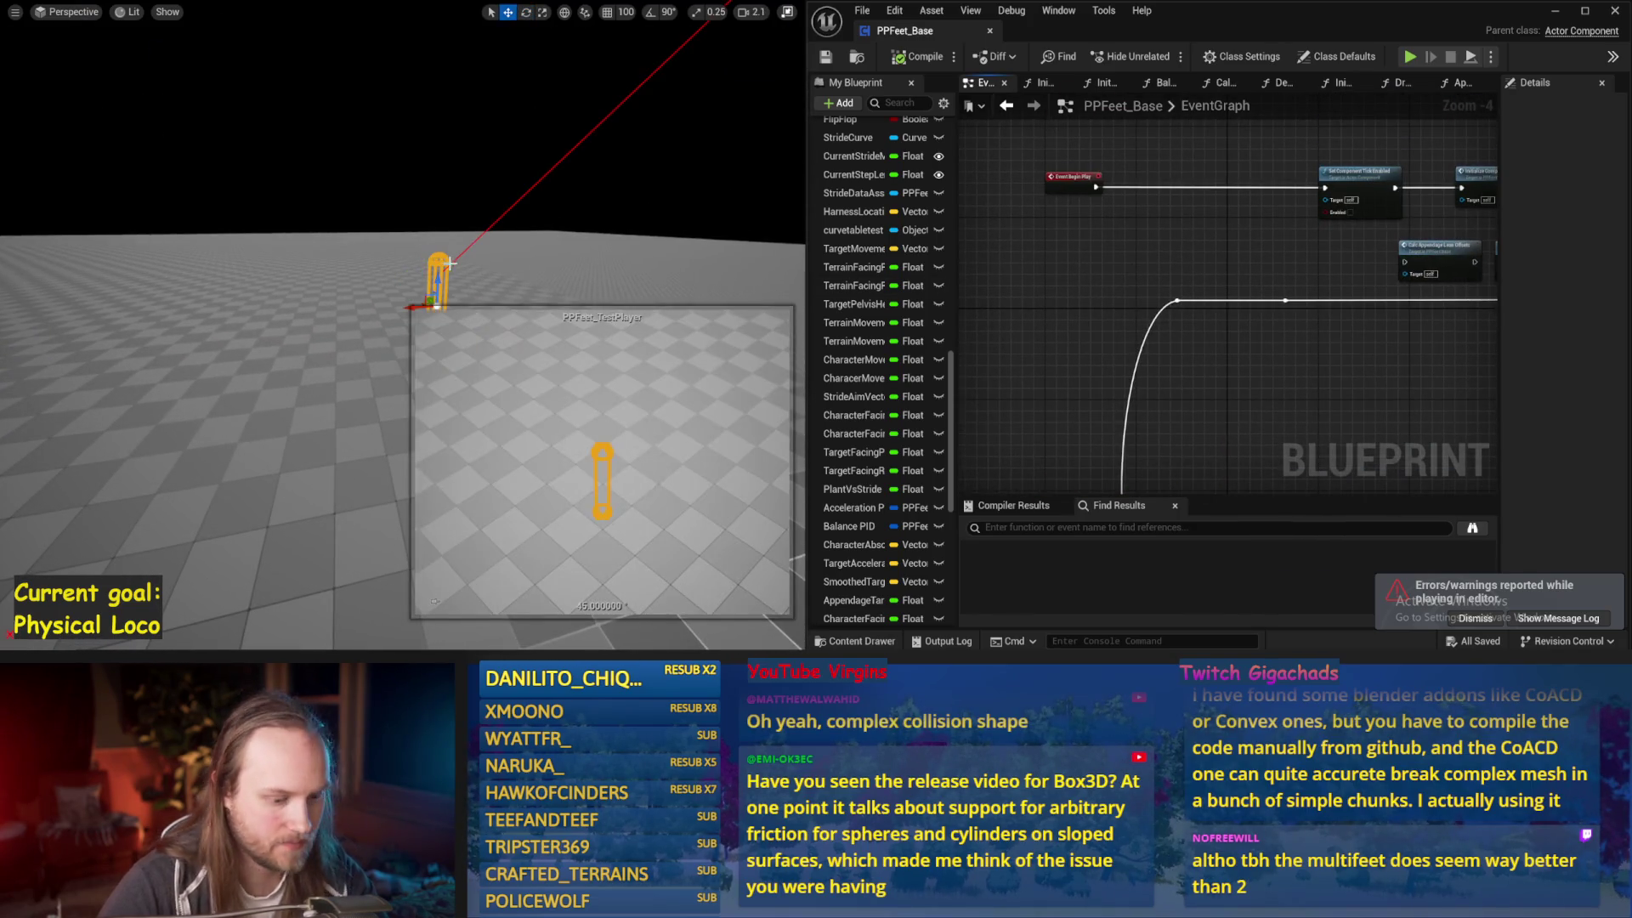
key(F11)
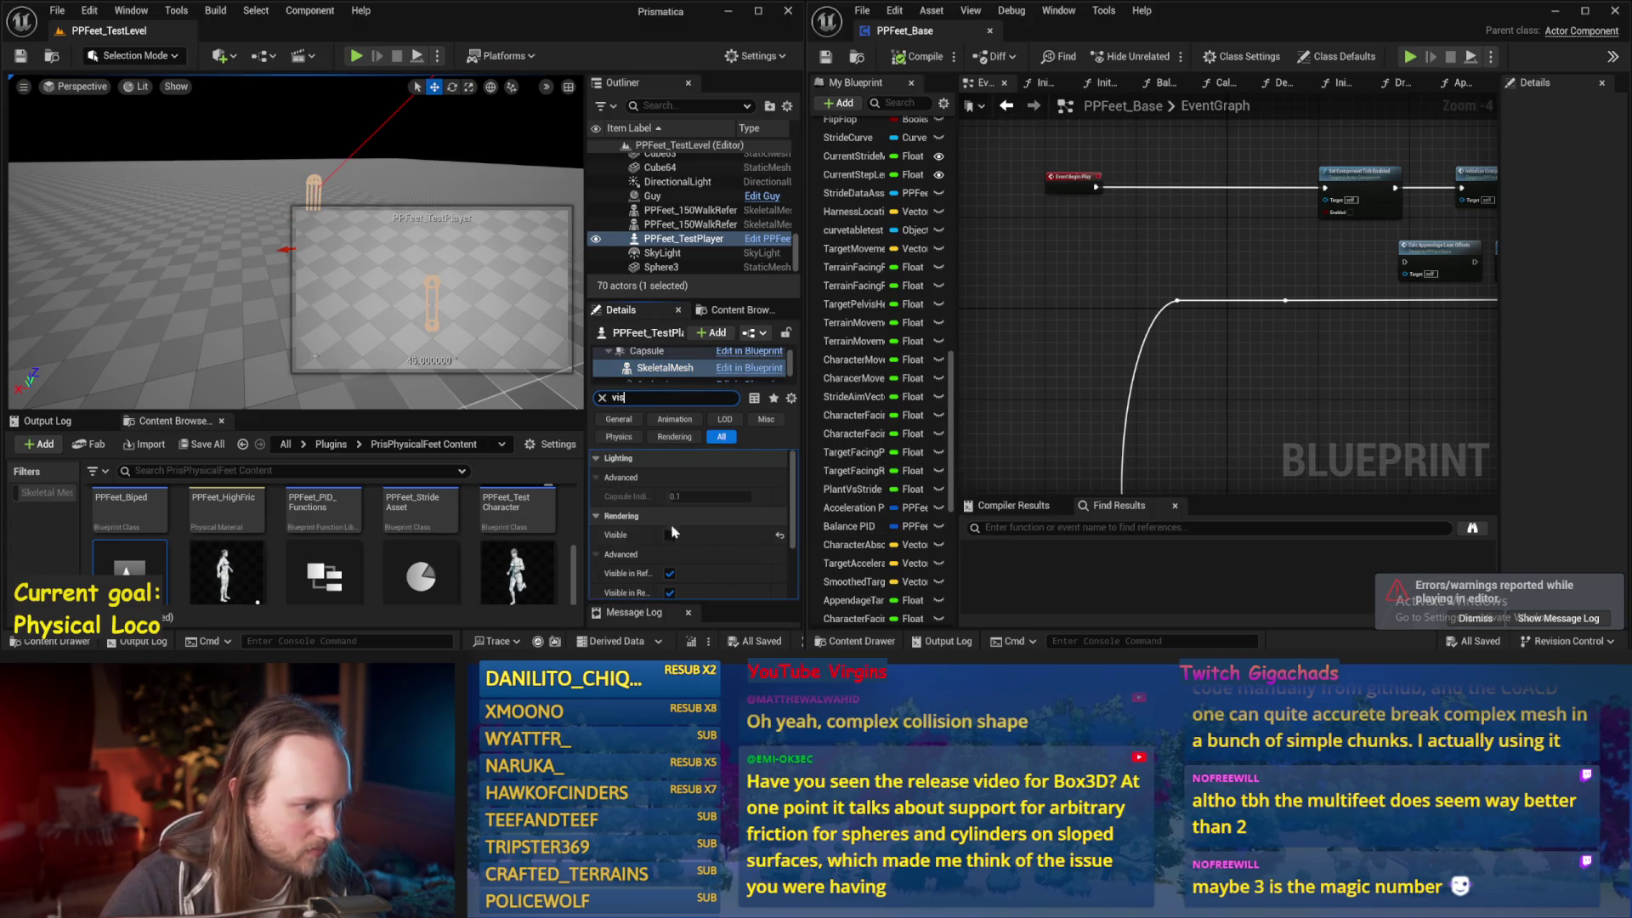
key(alt+p)
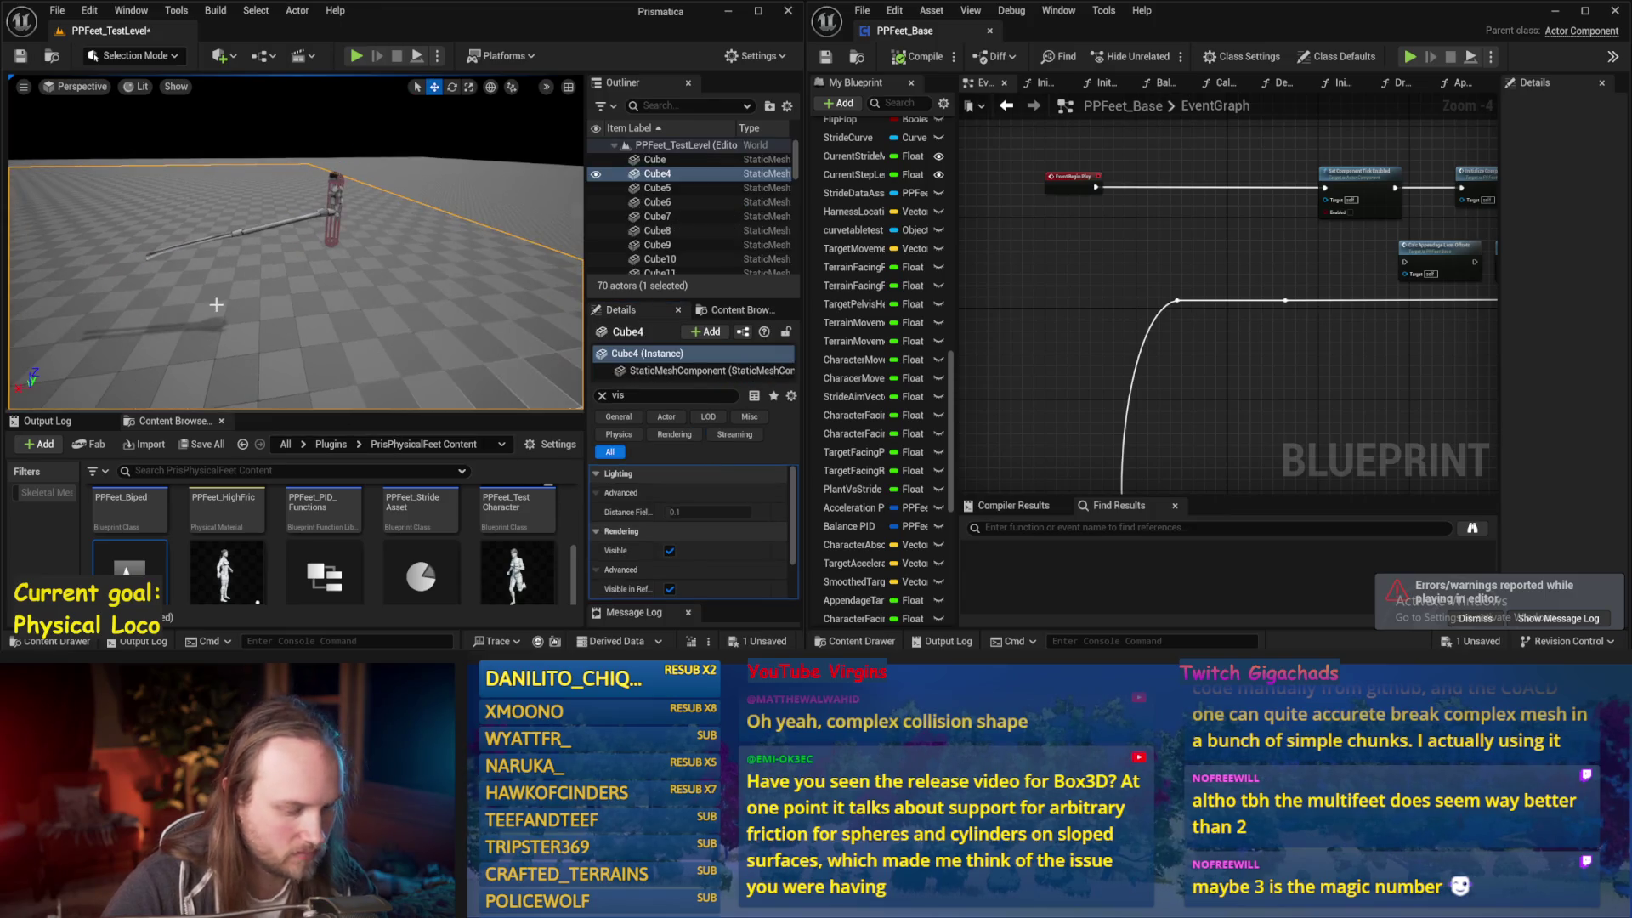
key(w)
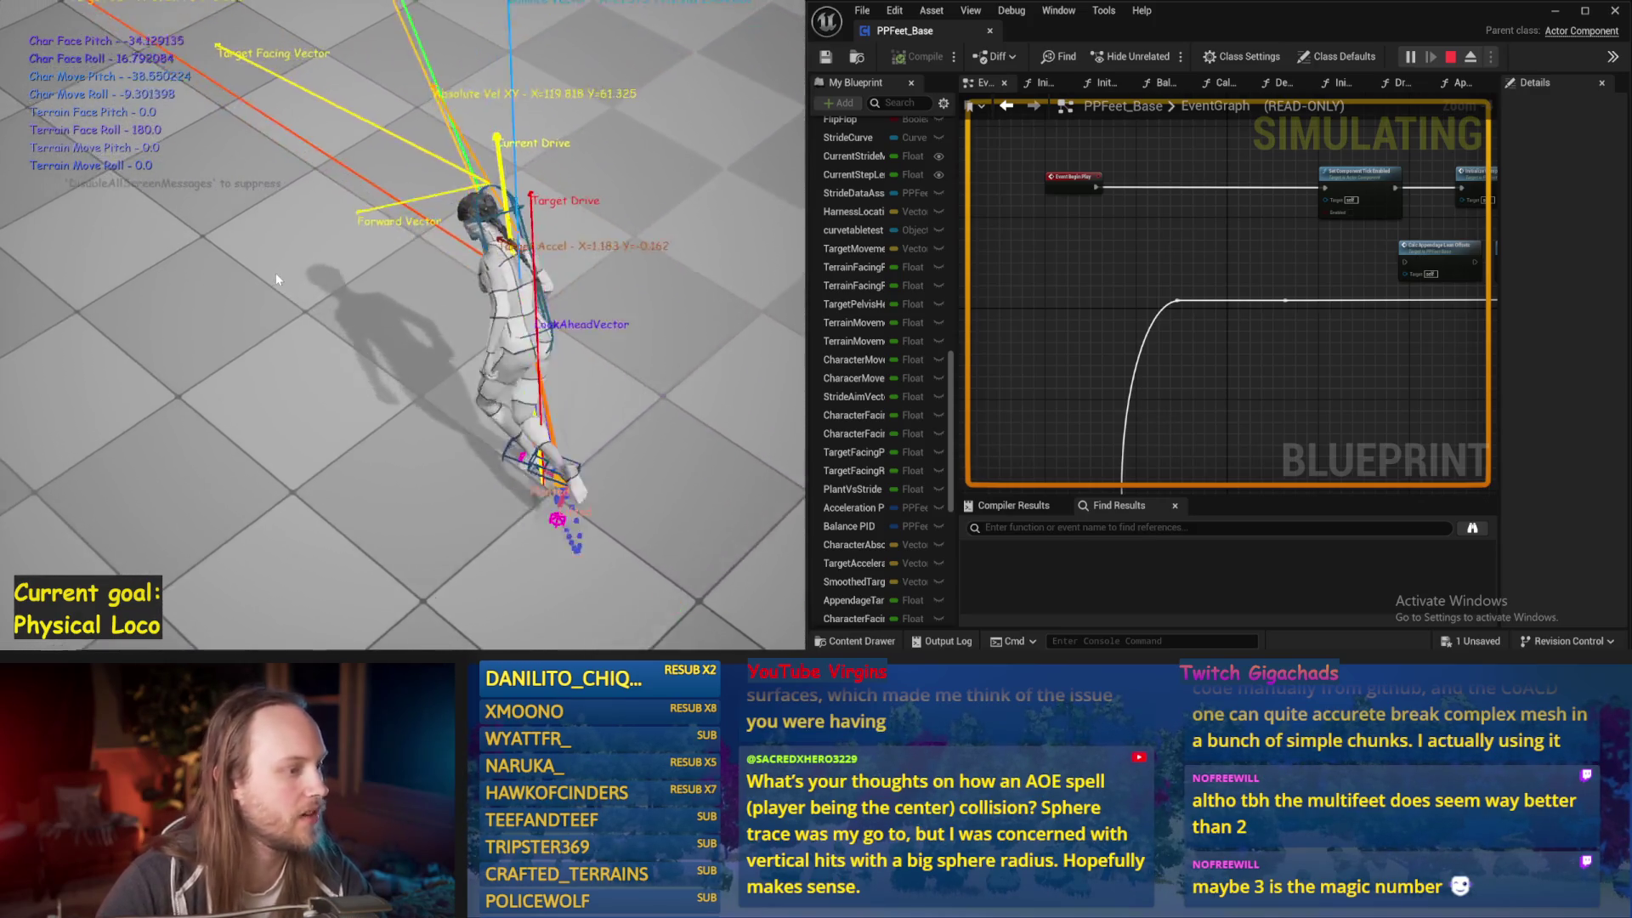
Restart the play-test, watch the character for about 40 seconds, then stop it
key(Escape)
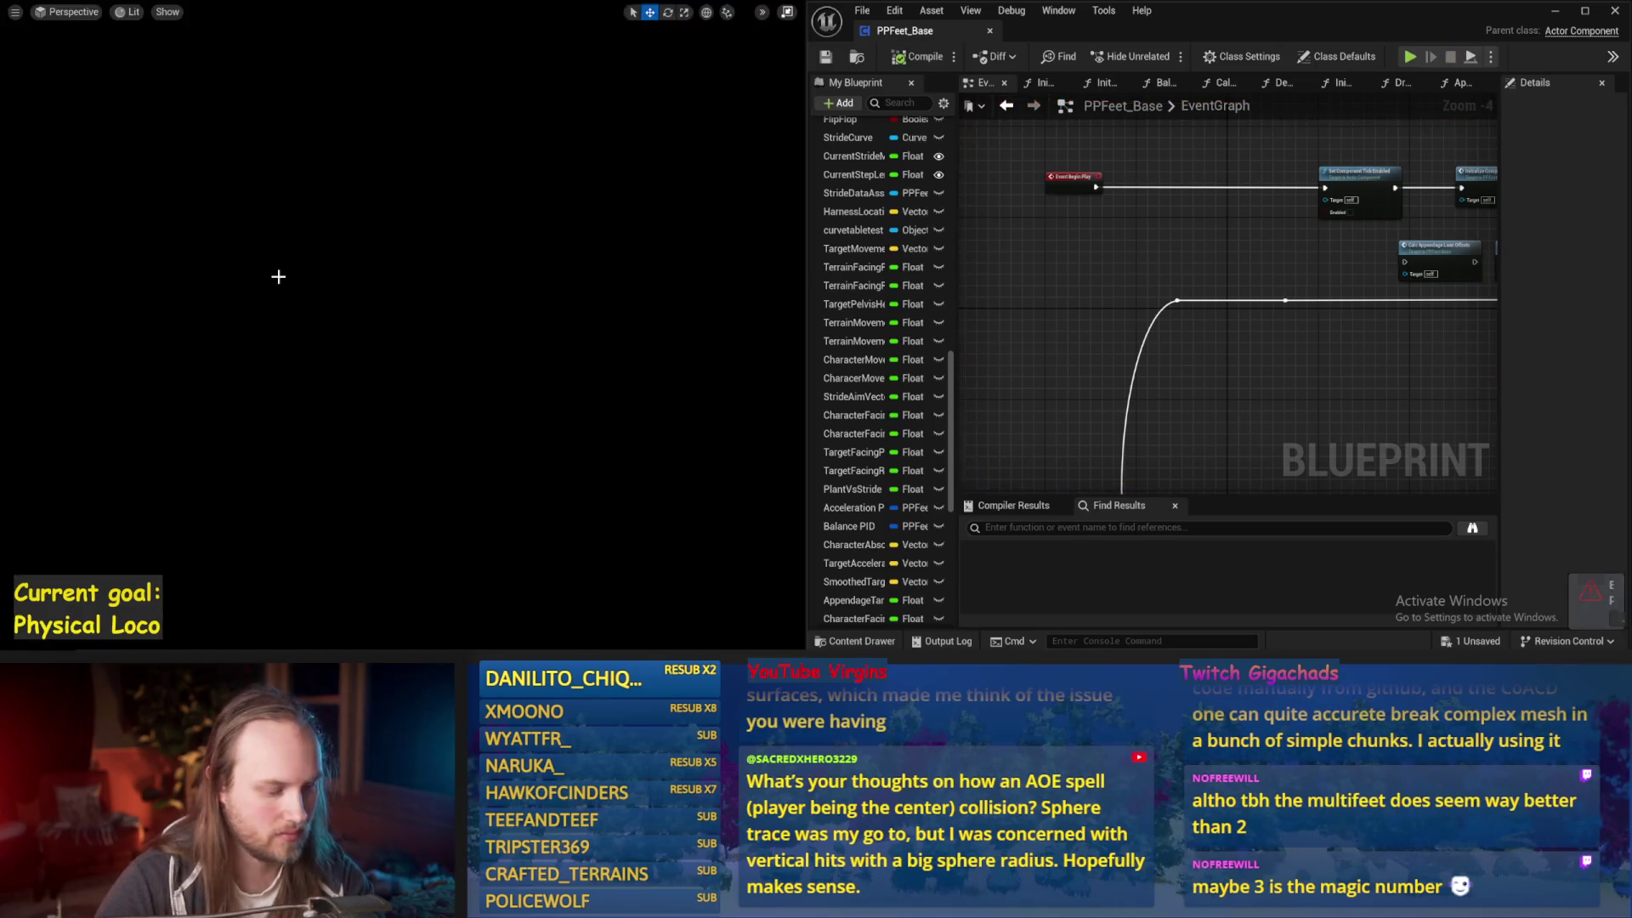
key(alt+p)
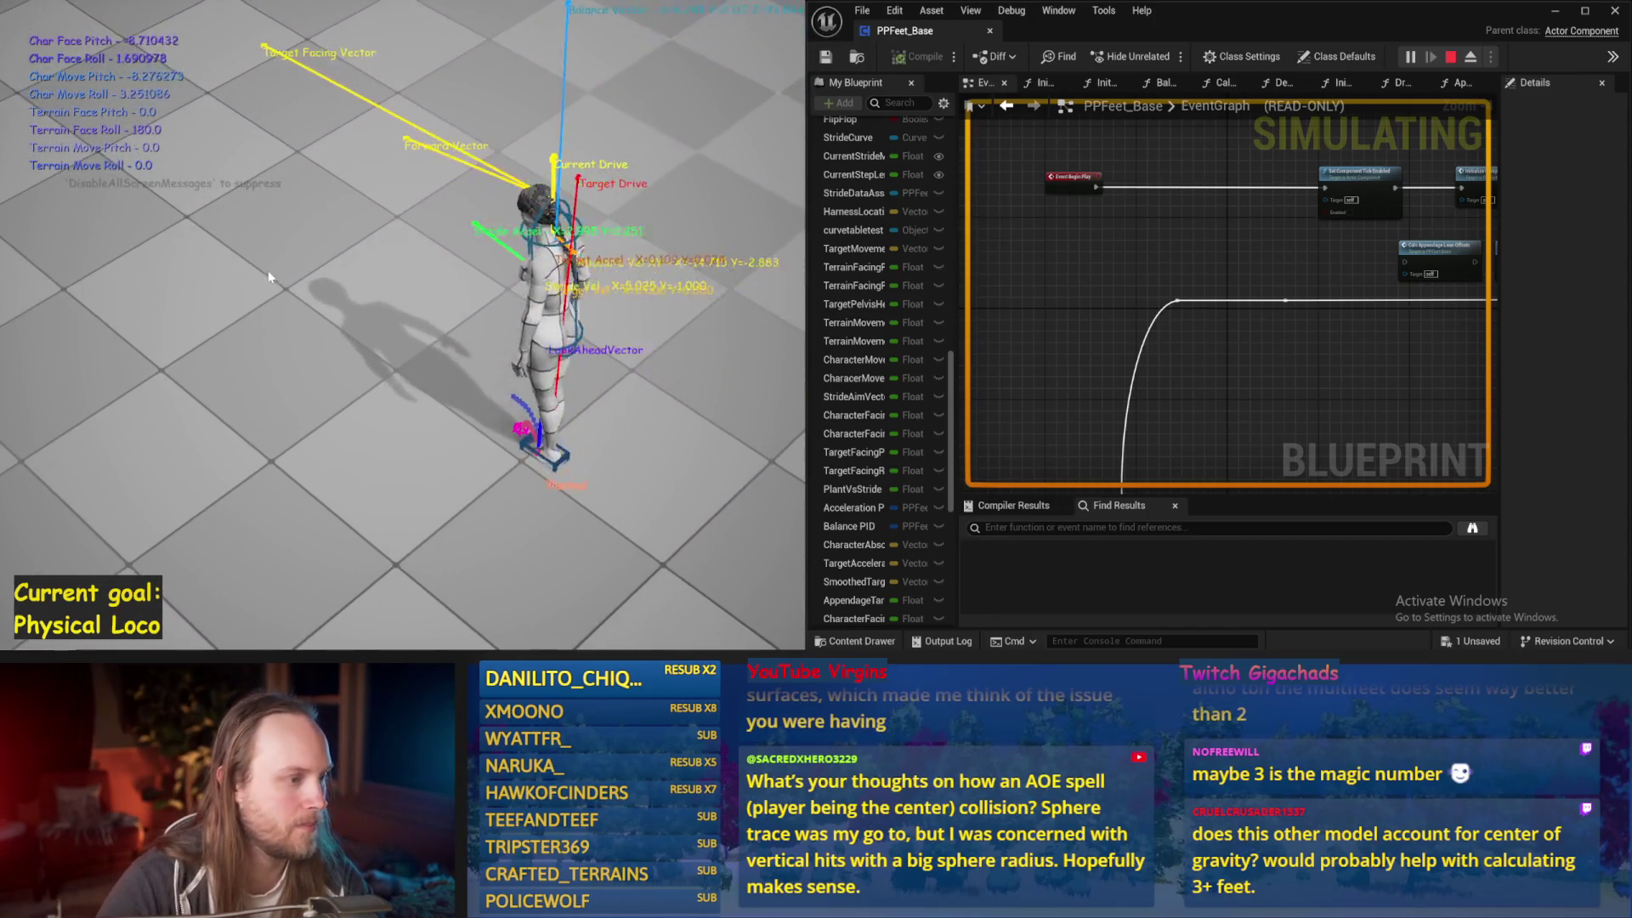
key(Escape)
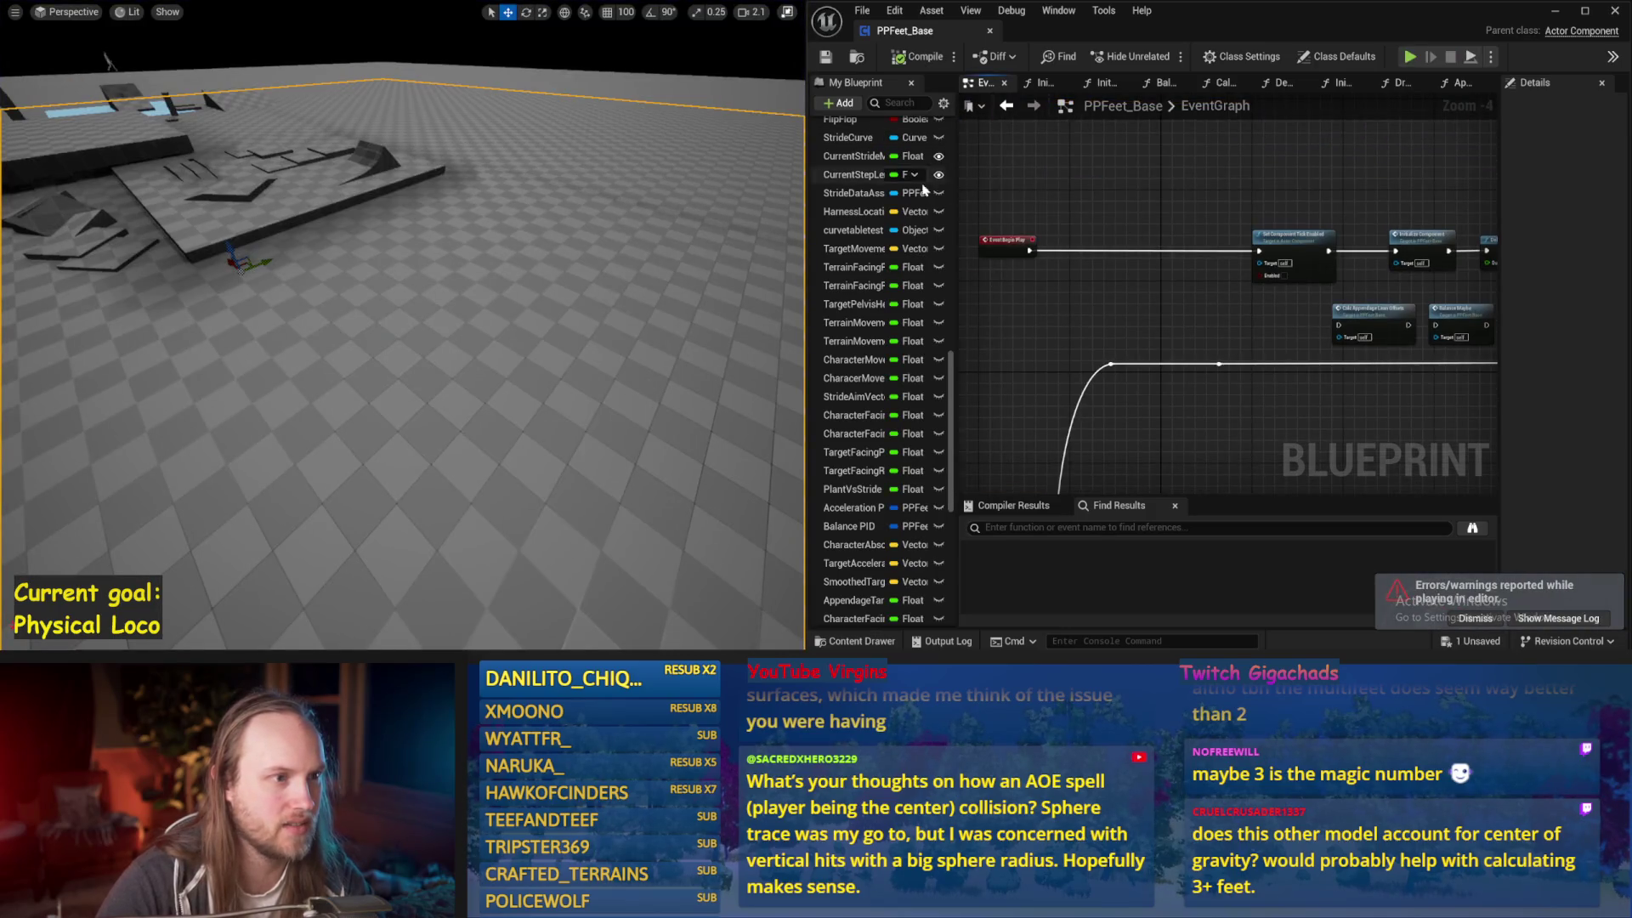
Widen the Blueprint graph beside the viewport, save, and pan to the Update Character Body Weight nodes
drag(807, 210, 738, 210)
click(757, 57)
mouse_move(1071, 240)
mouse_down()
mouse_move(1179, 319)
mouse_move(1153, 301)
mouse_move(1153, 270)
mouse_move(1134, 316)
mouse_move(1097, 345)
mouse_move(1232, 343)
mouse_move(1048, 356)
mouse_up()
mouse_move(1267, 365)
mouse_down()
mouse_move(1183, 376)
mouse_move(1135, 239)
mouse_up()
scroll(1135, 238, down, 1)
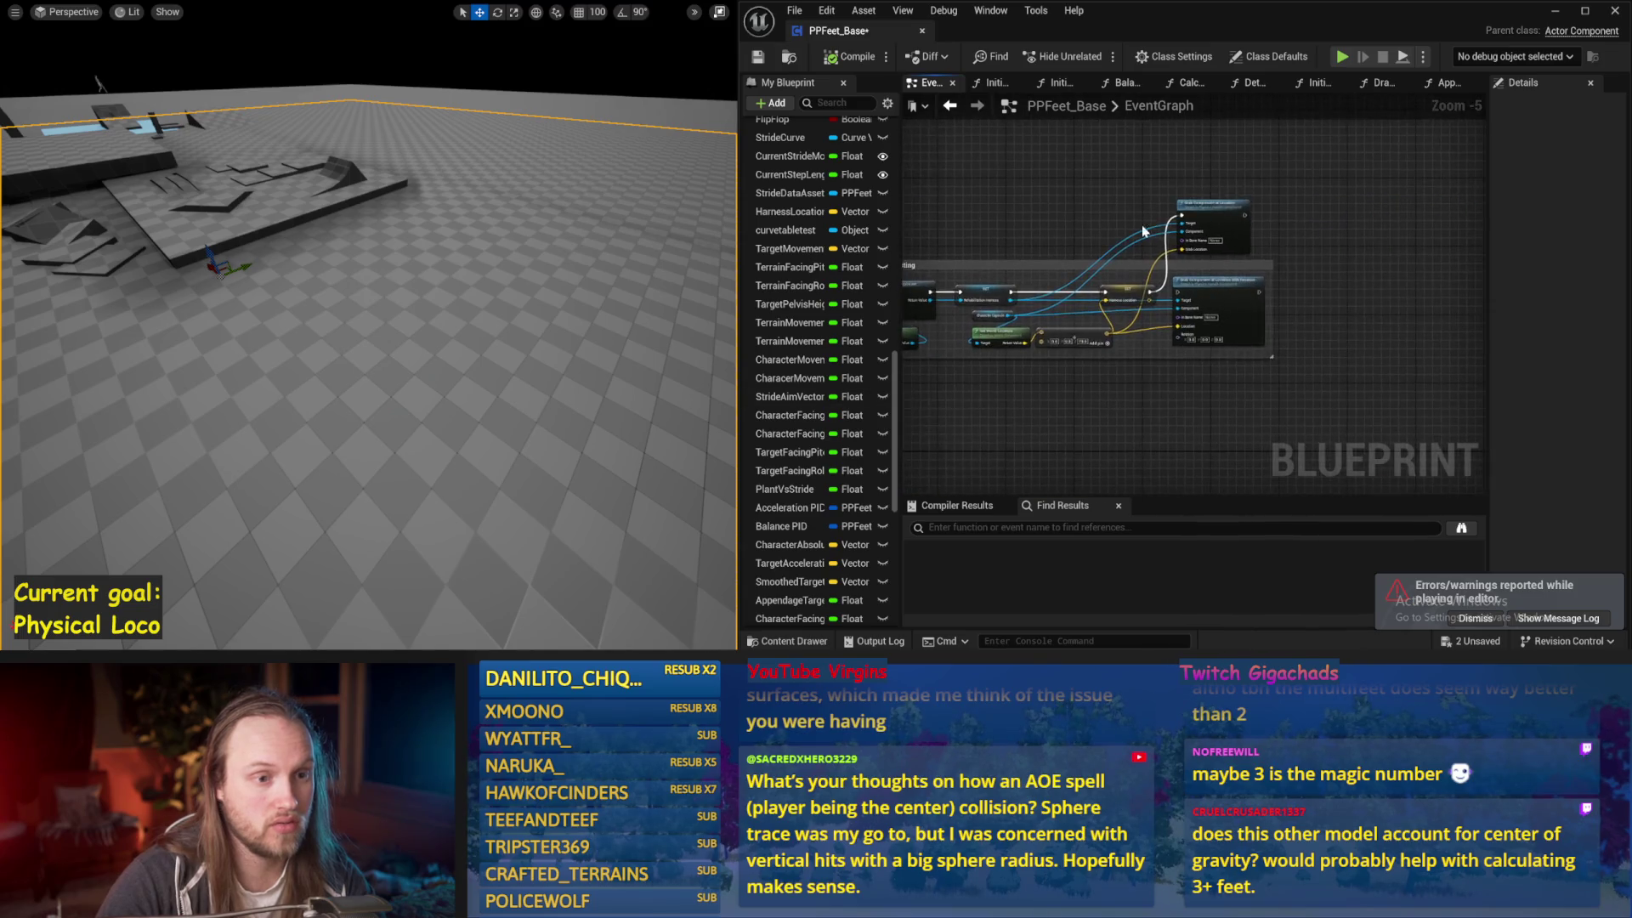
scroll(1135, 239, down, 1)
scroll(974, 272, up, 4)
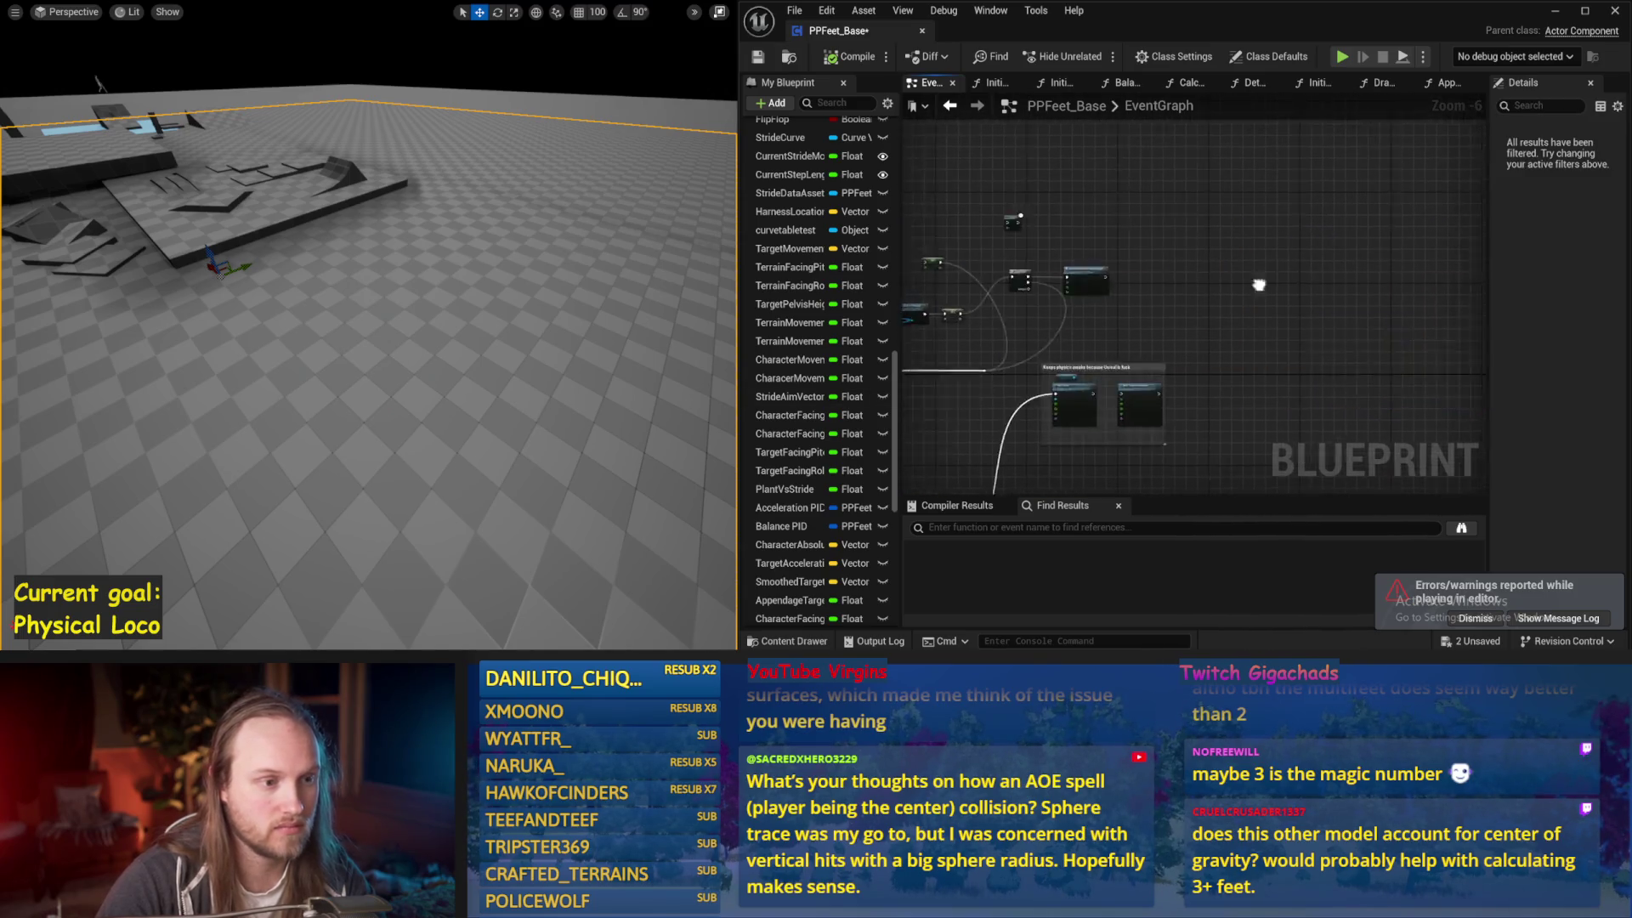
Add a Get Owner node feeding an Add Component by Class node set to Static Mesh Component
right_click(1221, 230)
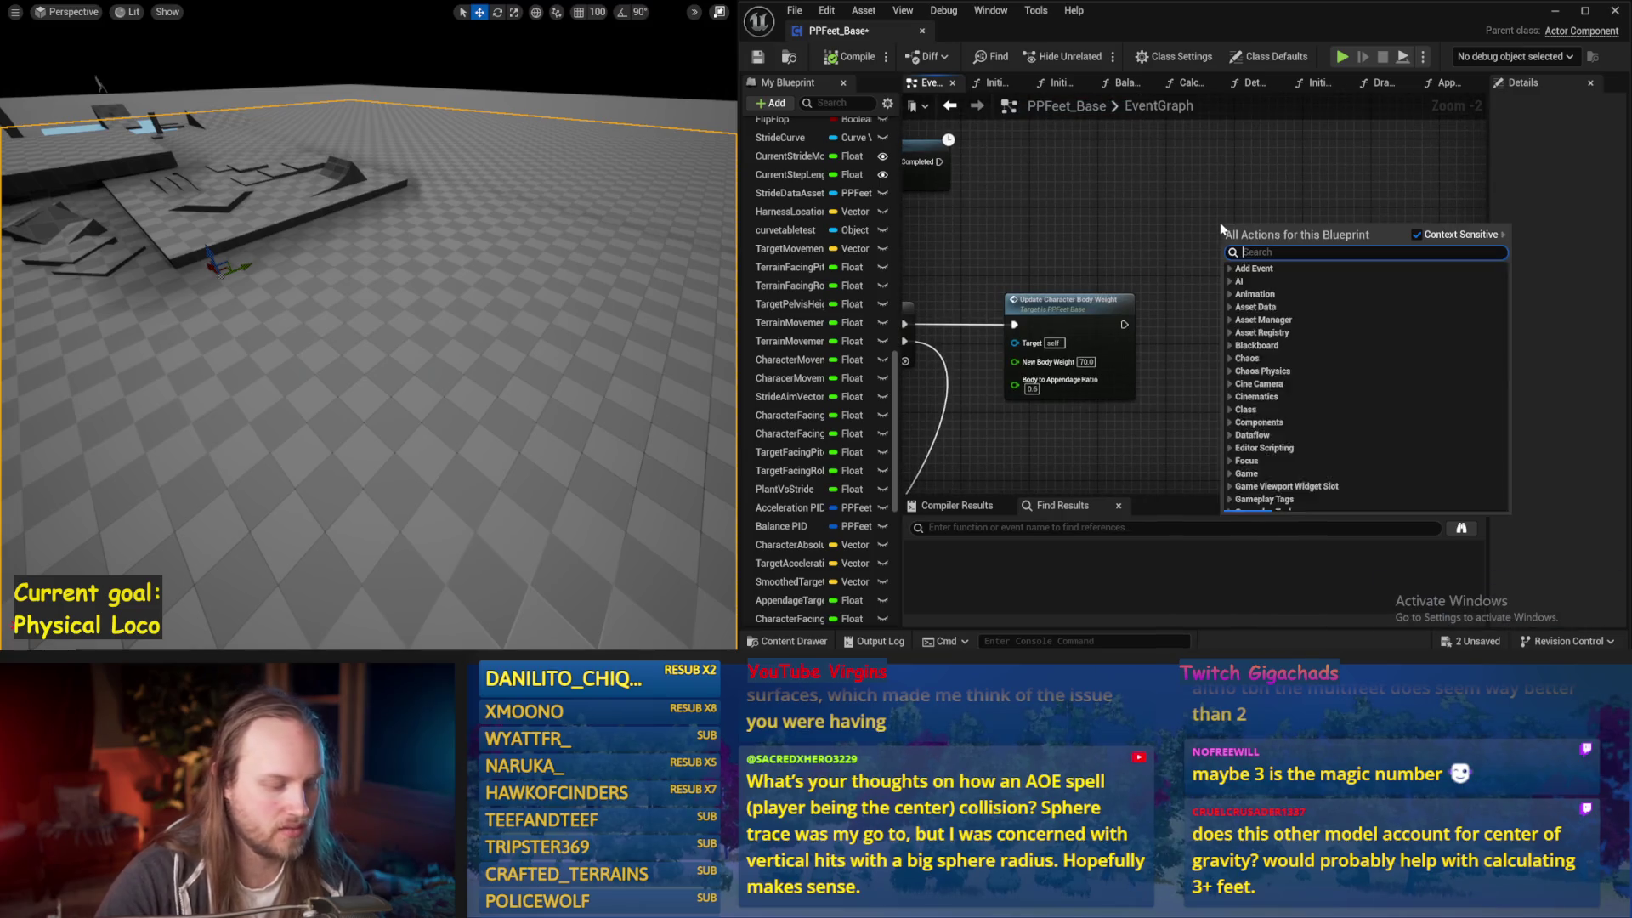
text(get owner)
key(Return)
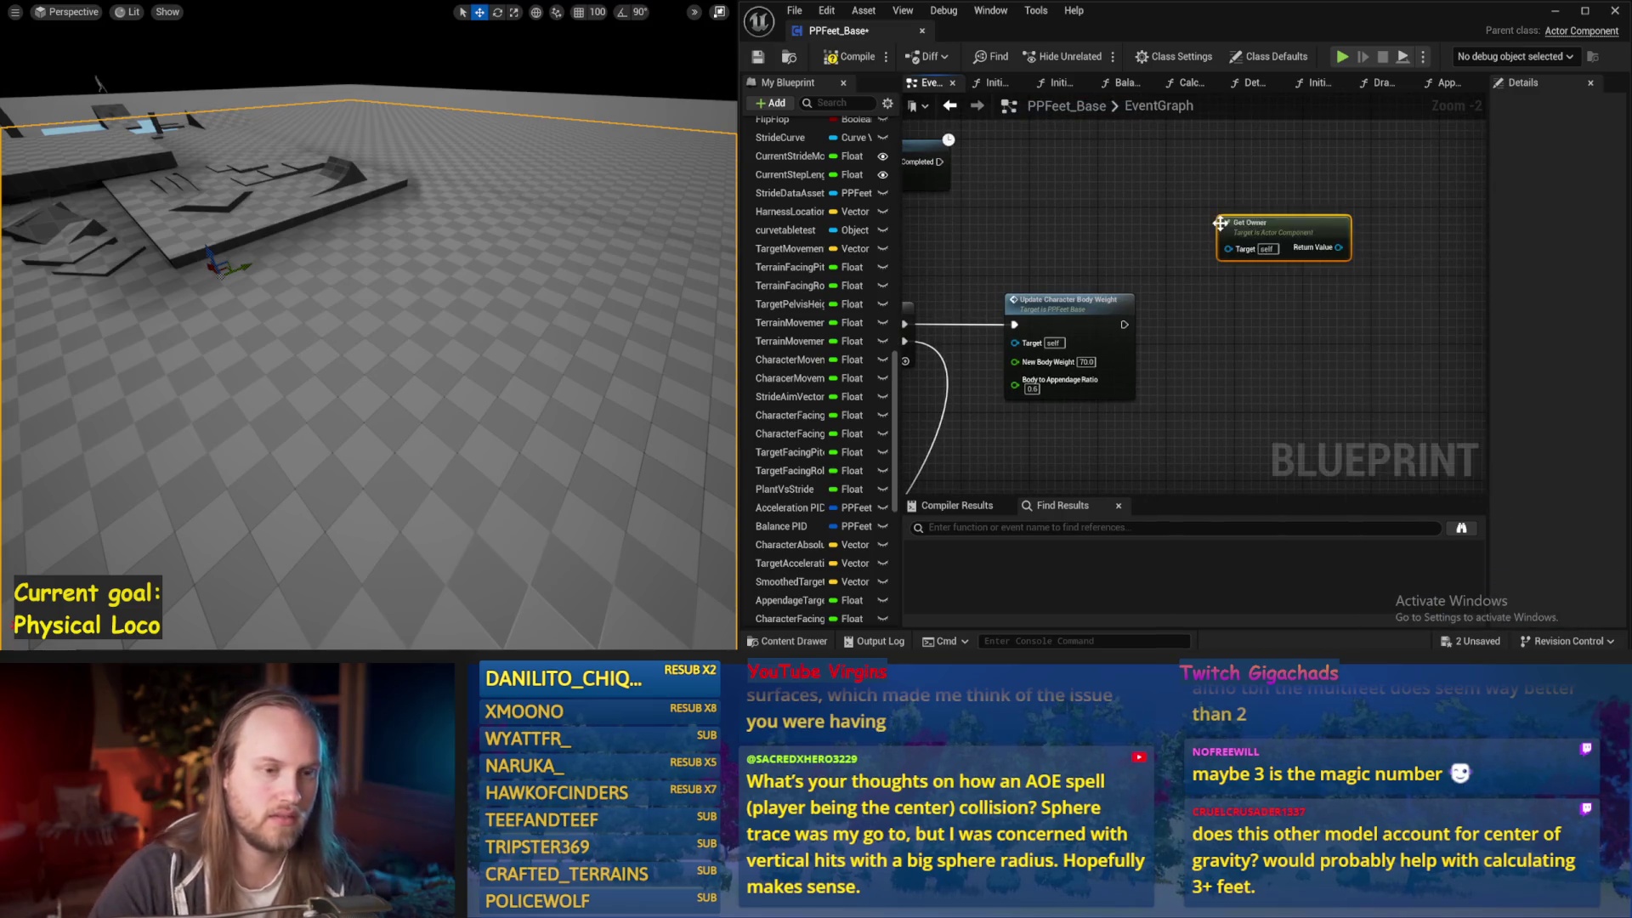
drag(1231, 217, 1151, 200)
drag(1285, 244, 1285, 244)
text(add compon)
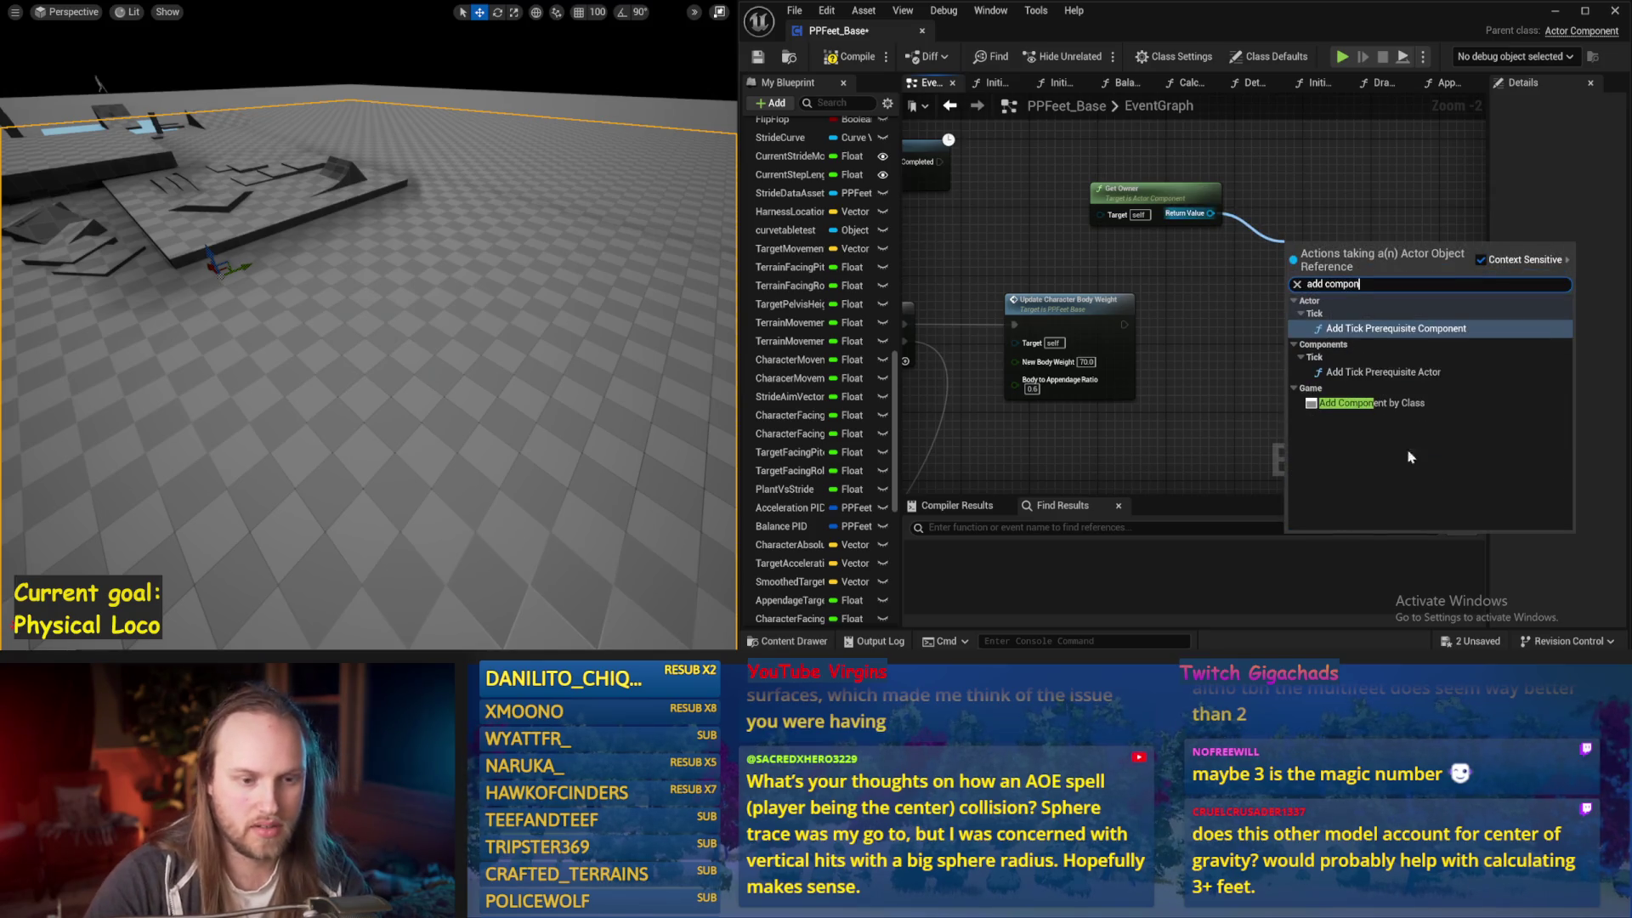
click(1377, 403)
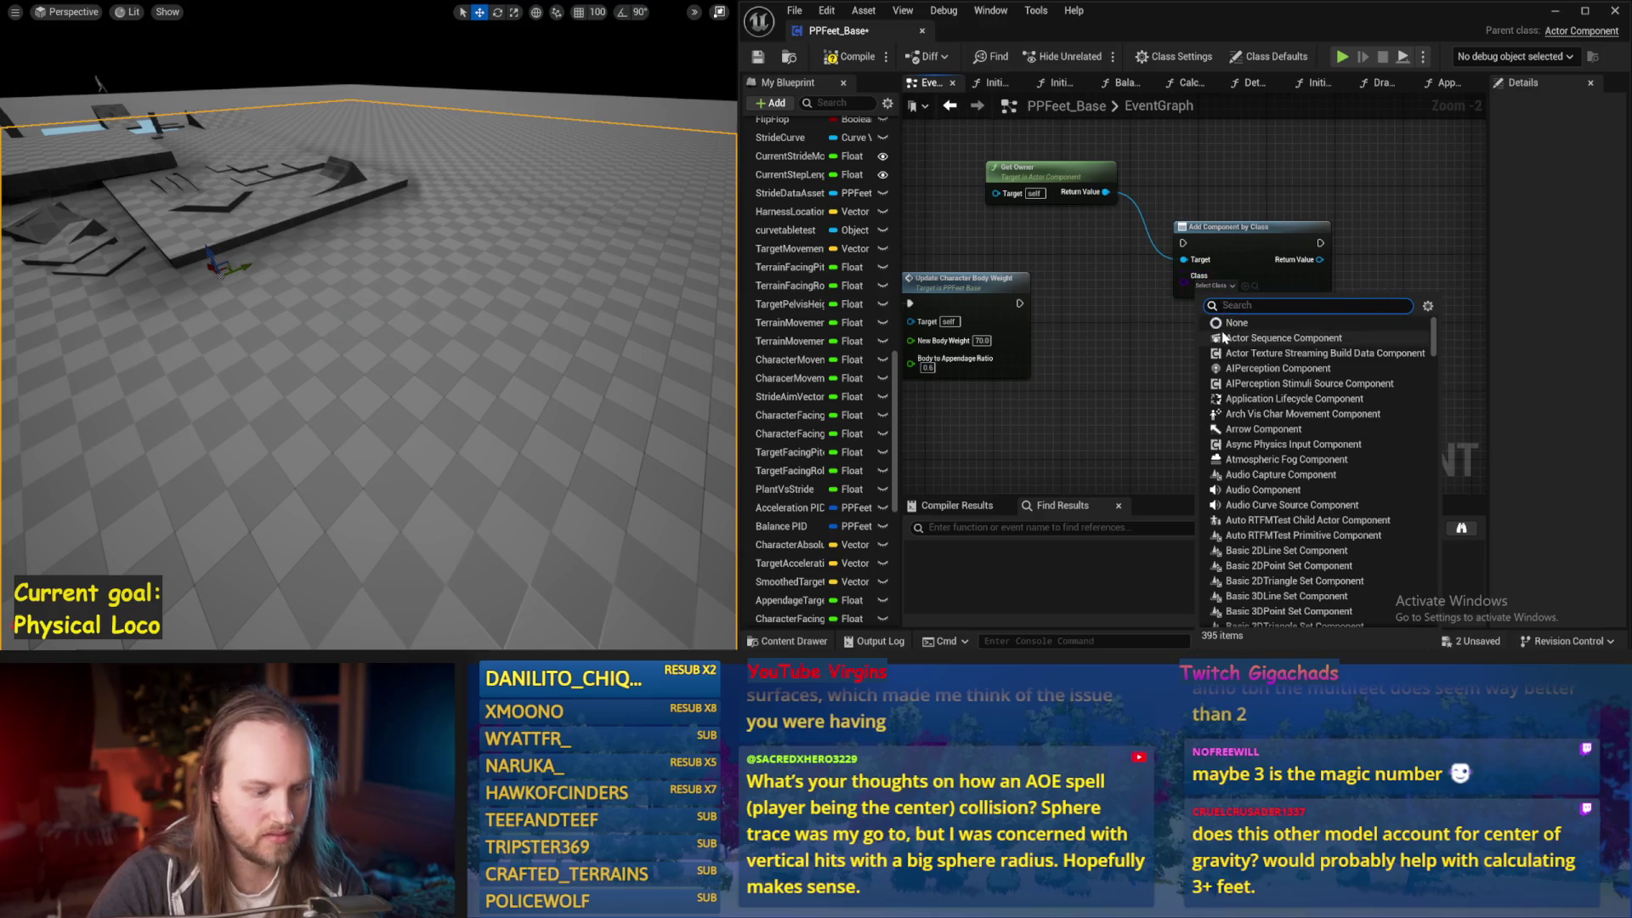
text(static mesh)
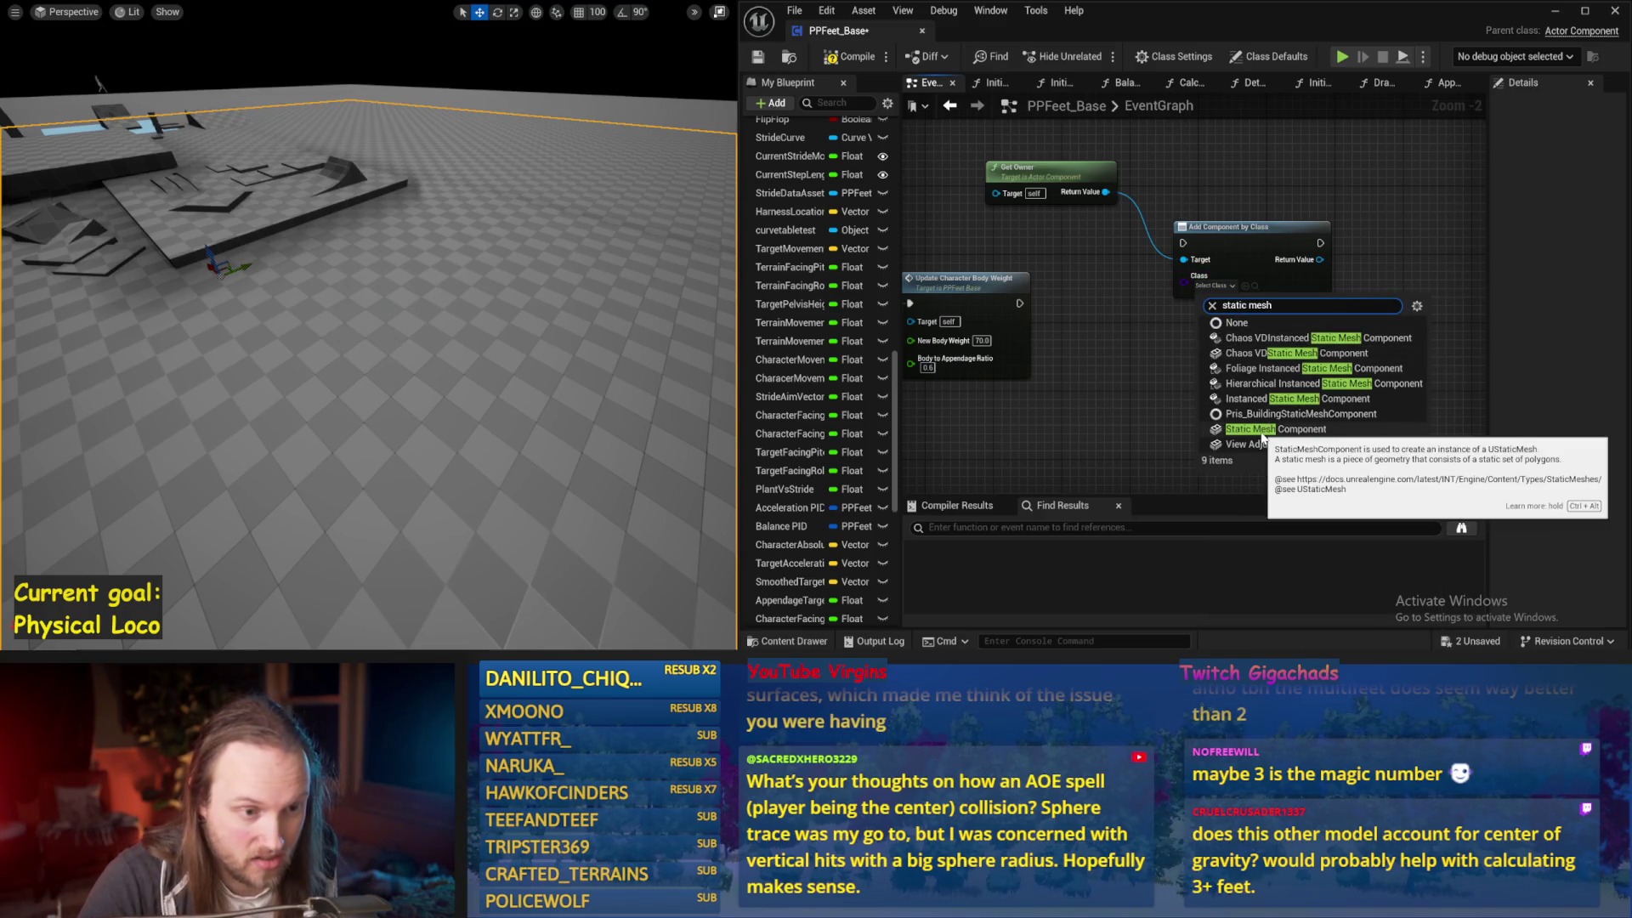
key(Escape)
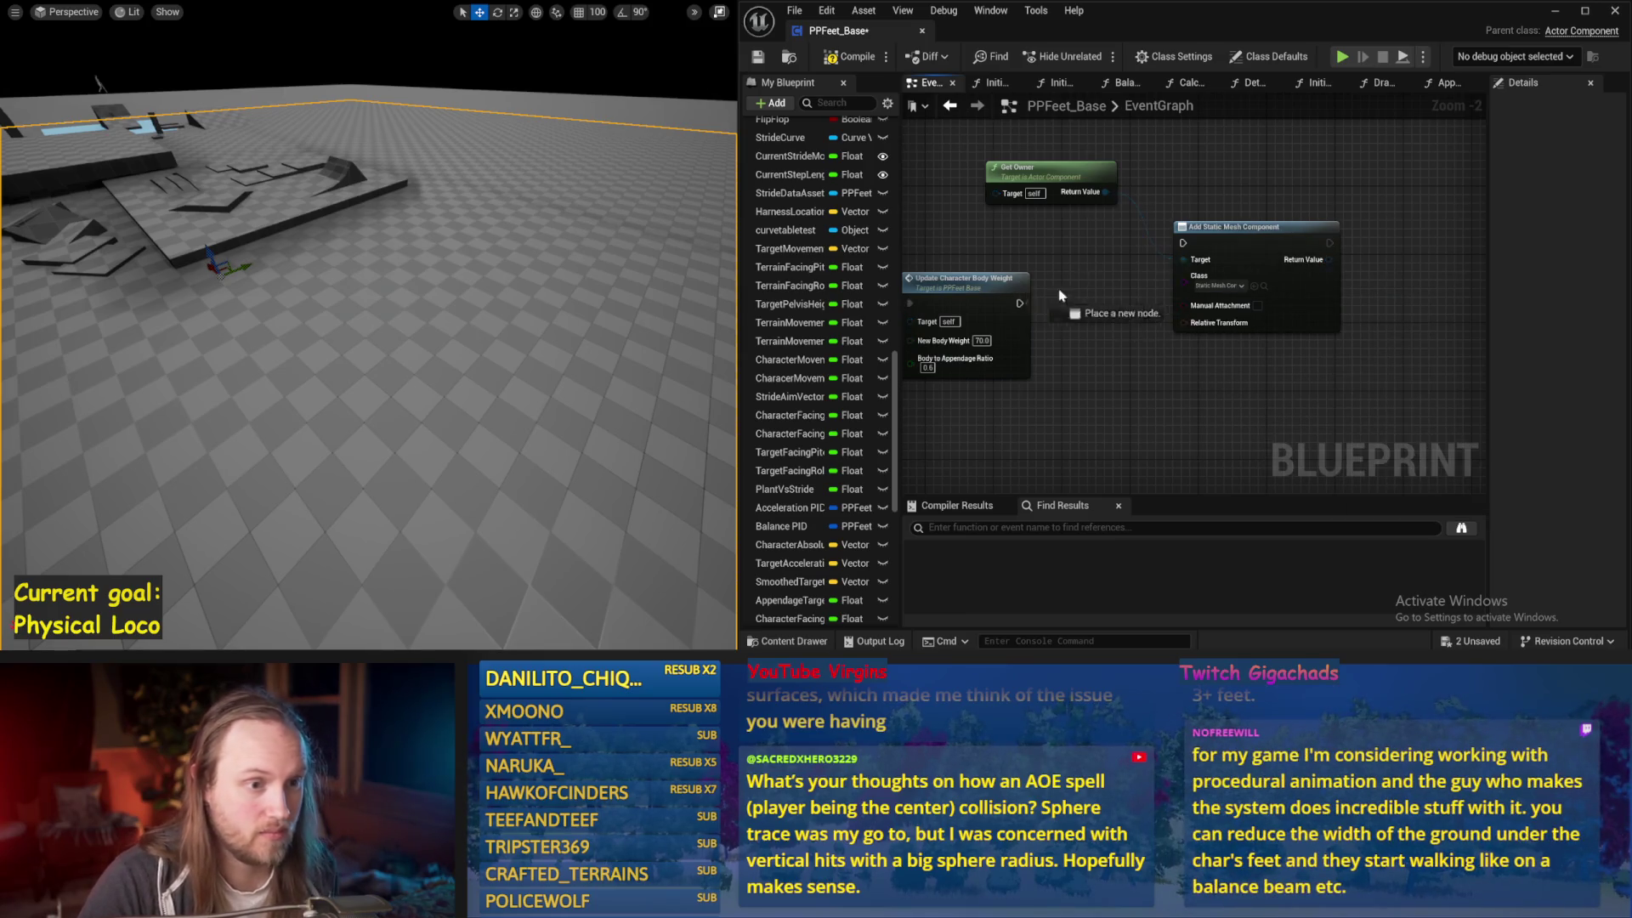
mouse_move(1315, 270)
mouse_down()
mouse_move(1148, 349)
mouse_move(1016, 444)
mouse_up()
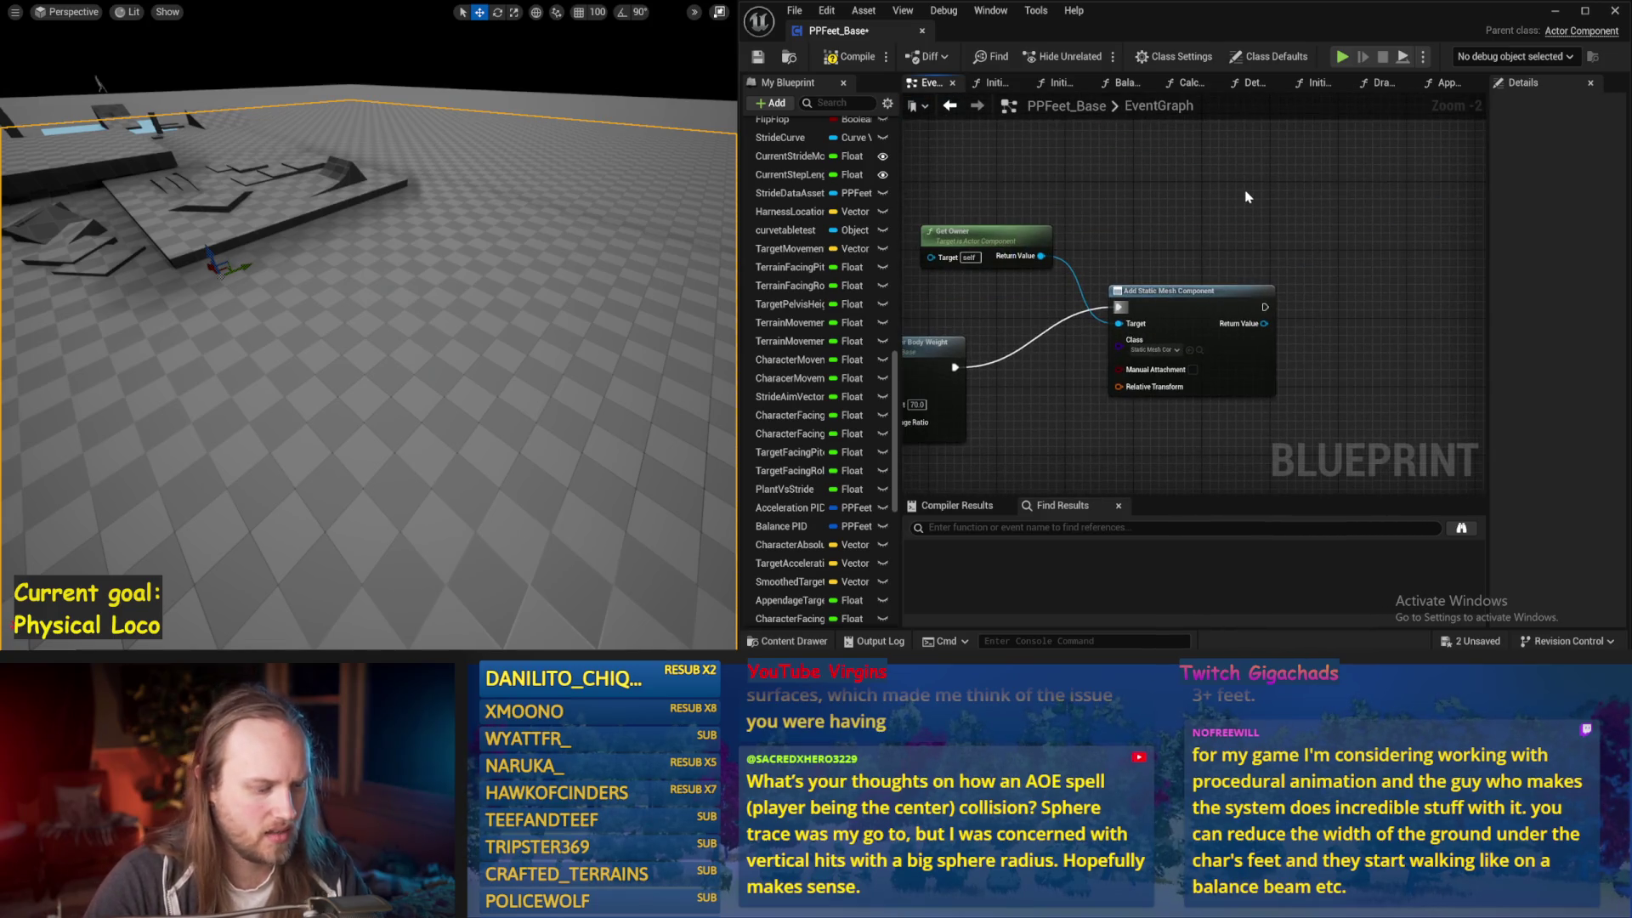
Add a Character Capsule getter wired into Get World Location
right_click(1247, 197)
text(character cap)
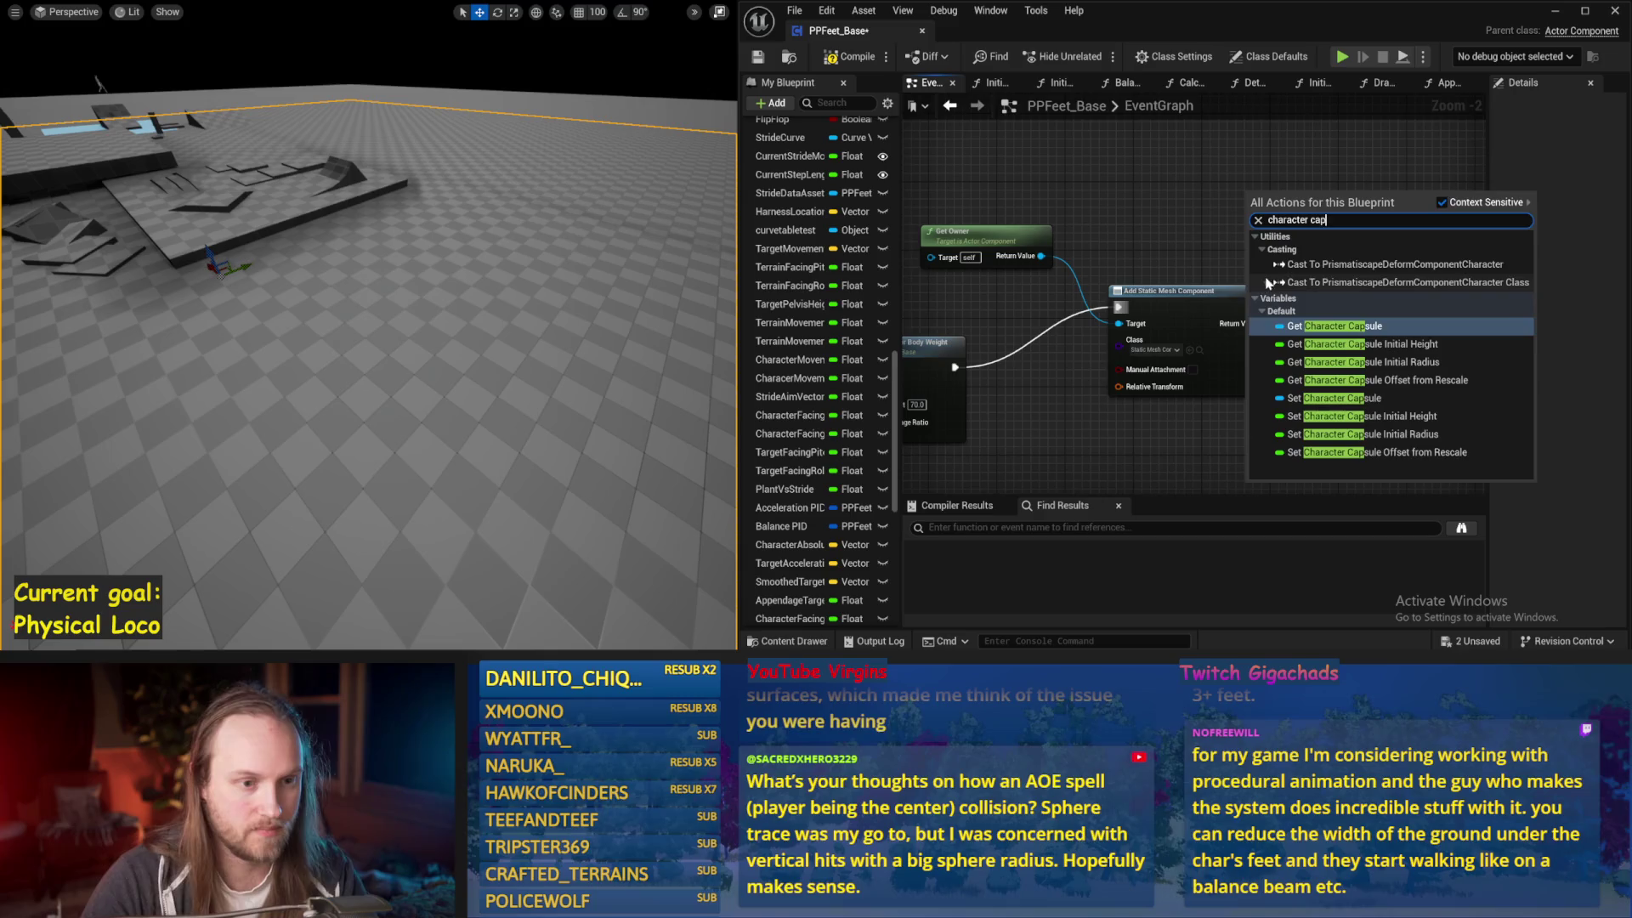
click(1323, 326)
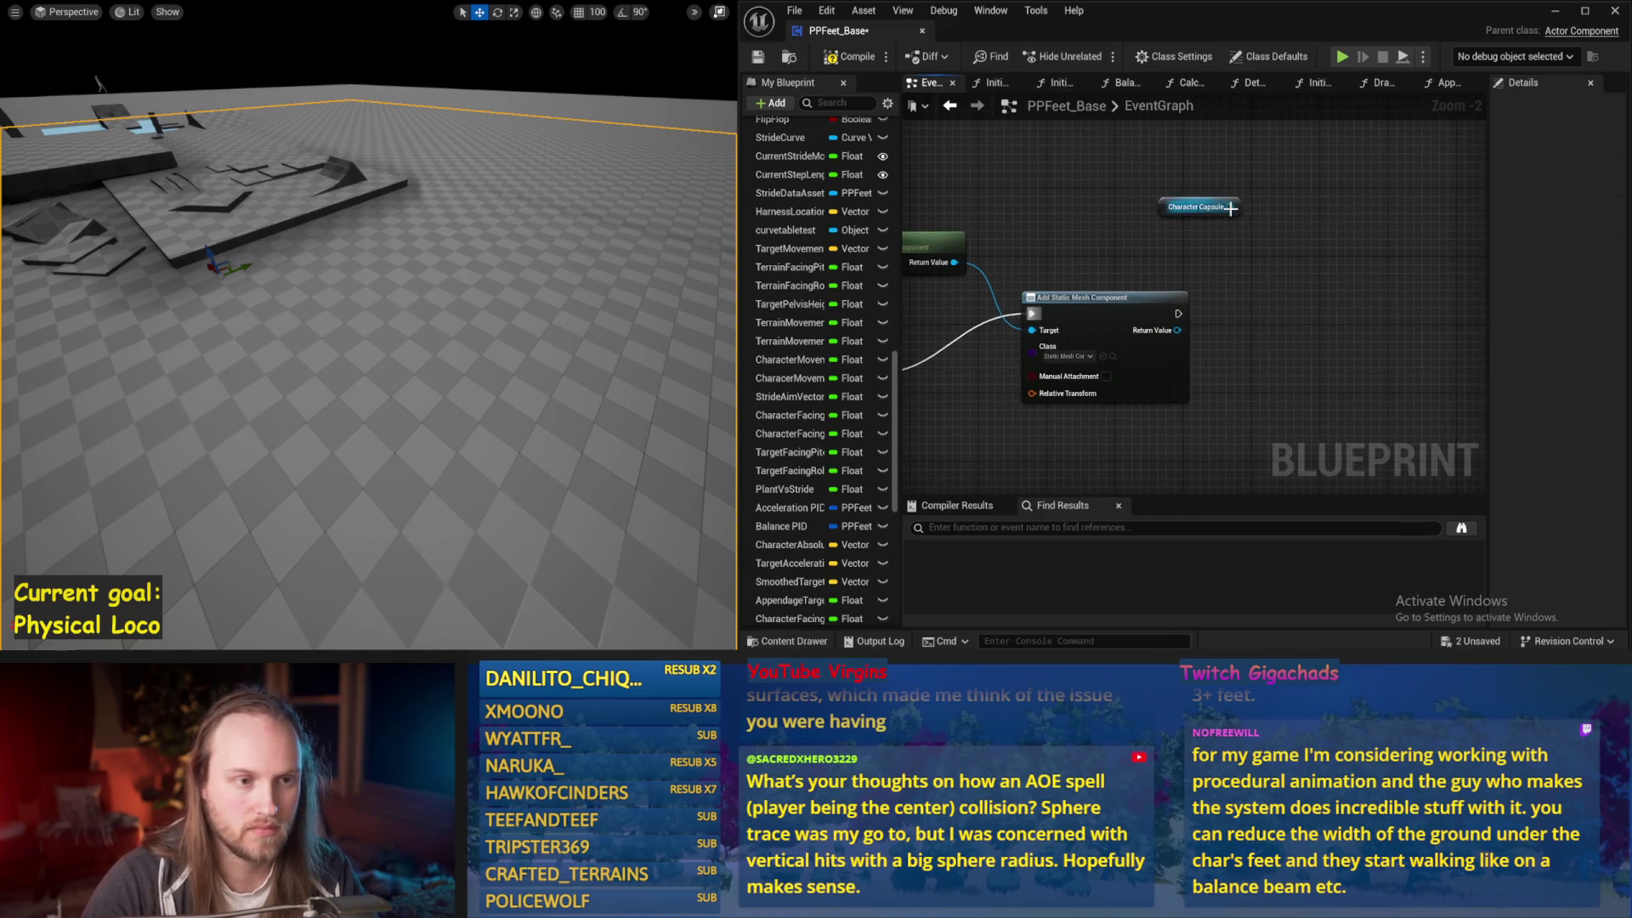
drag(1310, 239, 1310, 240)
text(get lo)
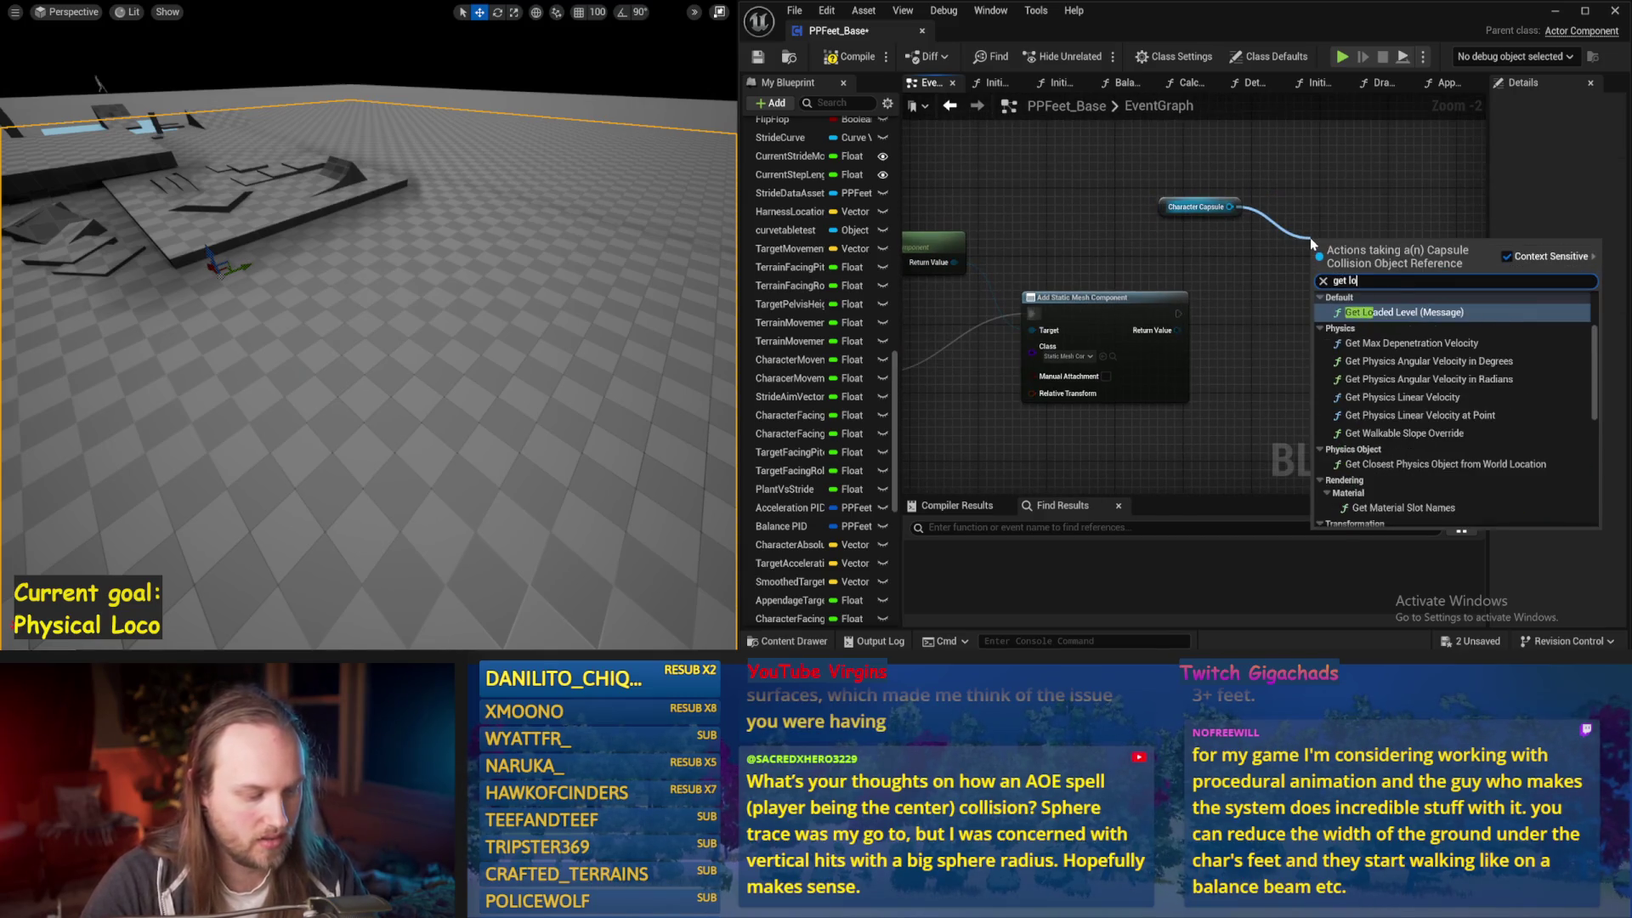
text(catio)
click(1386, 361)
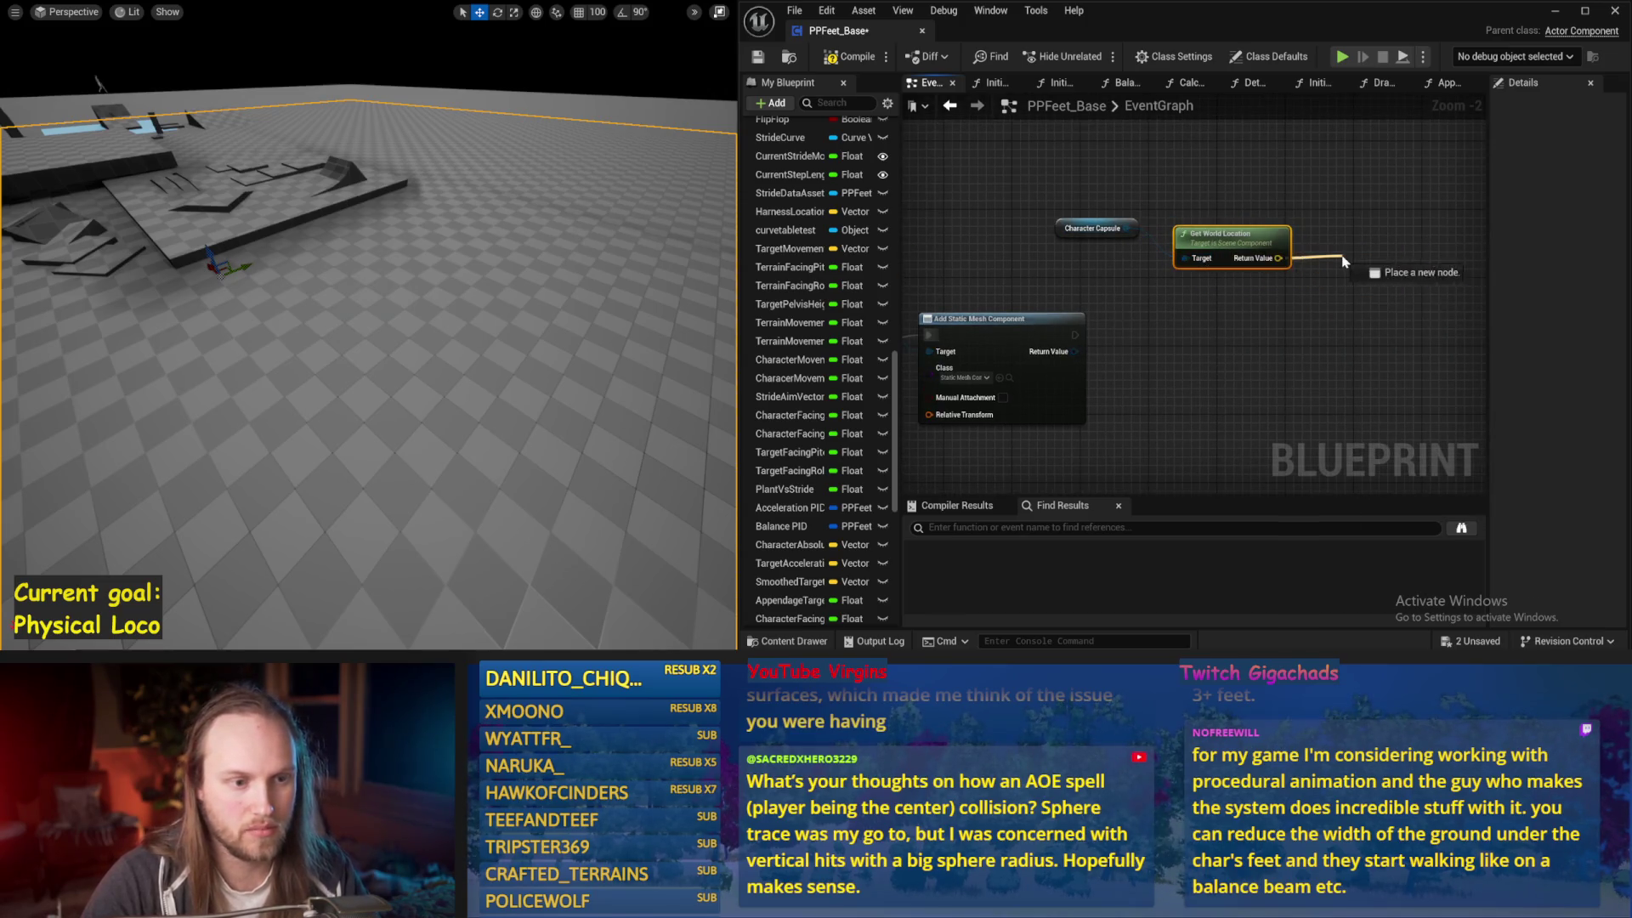
drag(1342, 260, 1342, 260)
key(Escape)
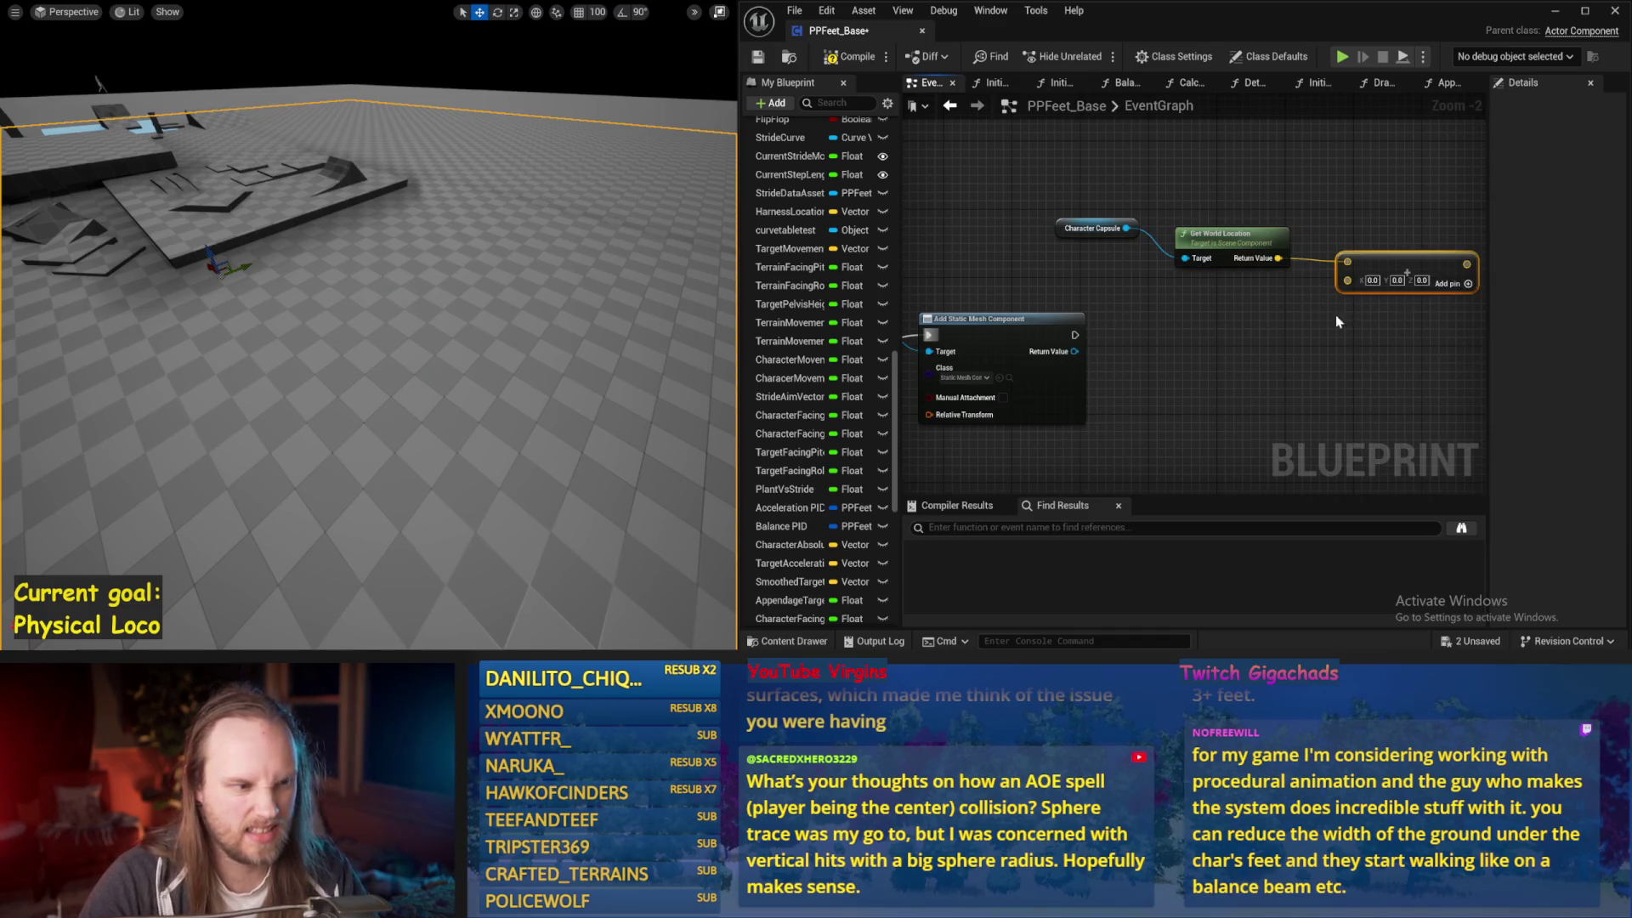
Survey the Set Timer and Delay chains, then return to the Add Static Mesh Component's Relative Transform pin
scroll(1188, 319, down, 2)
drag(1188, 319, 1615, 272)
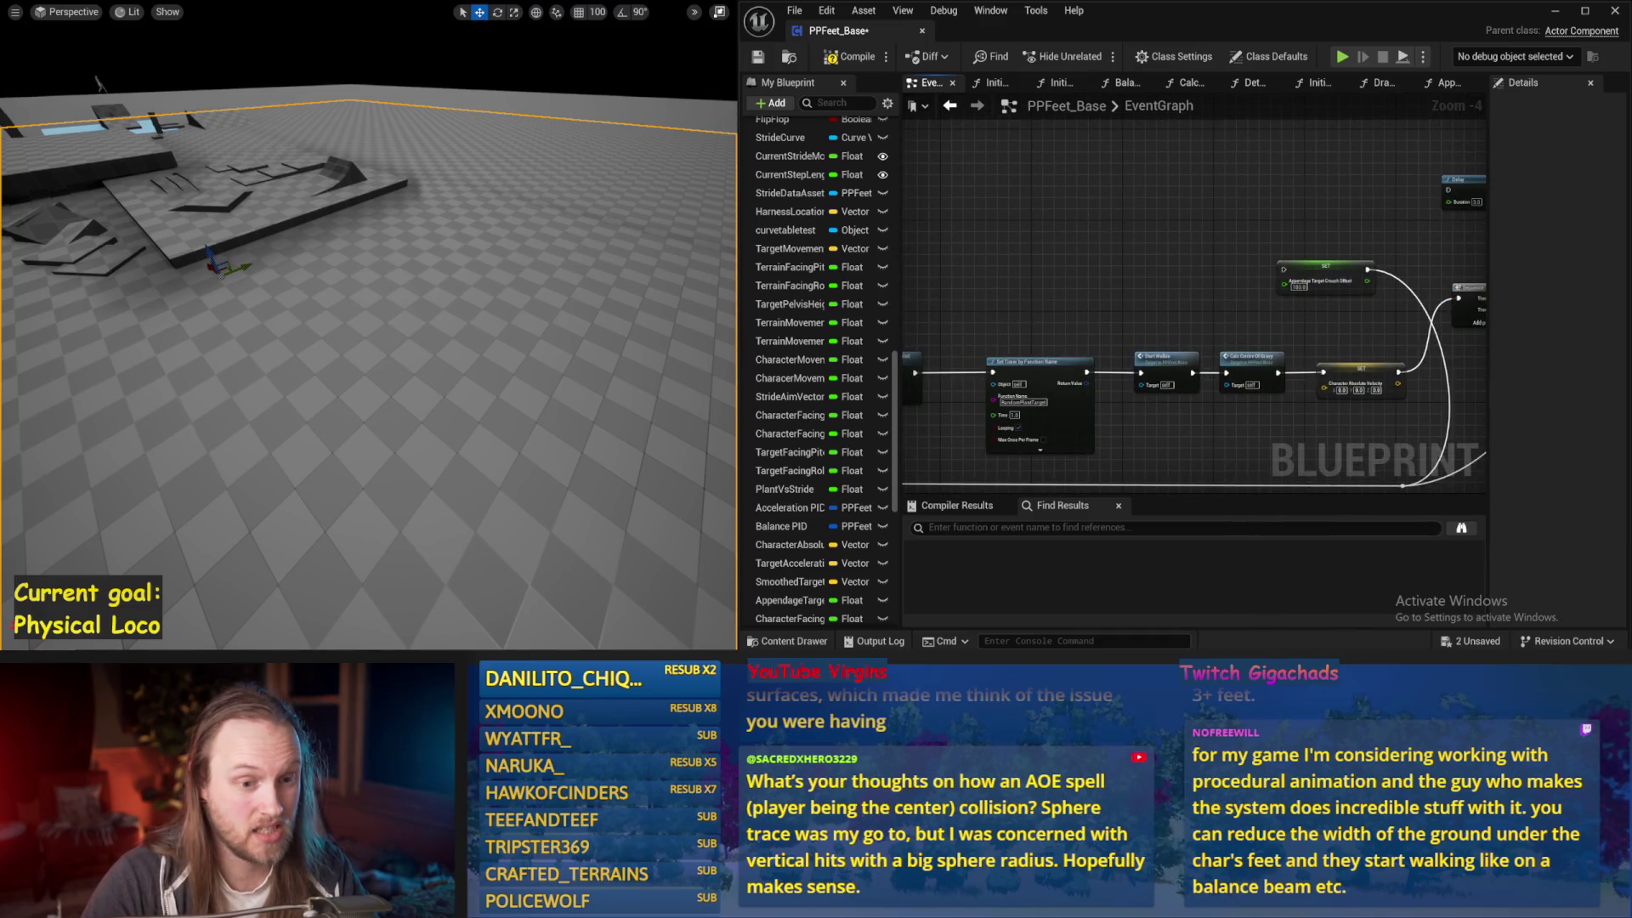
drag(959, 312, 1197, 274)
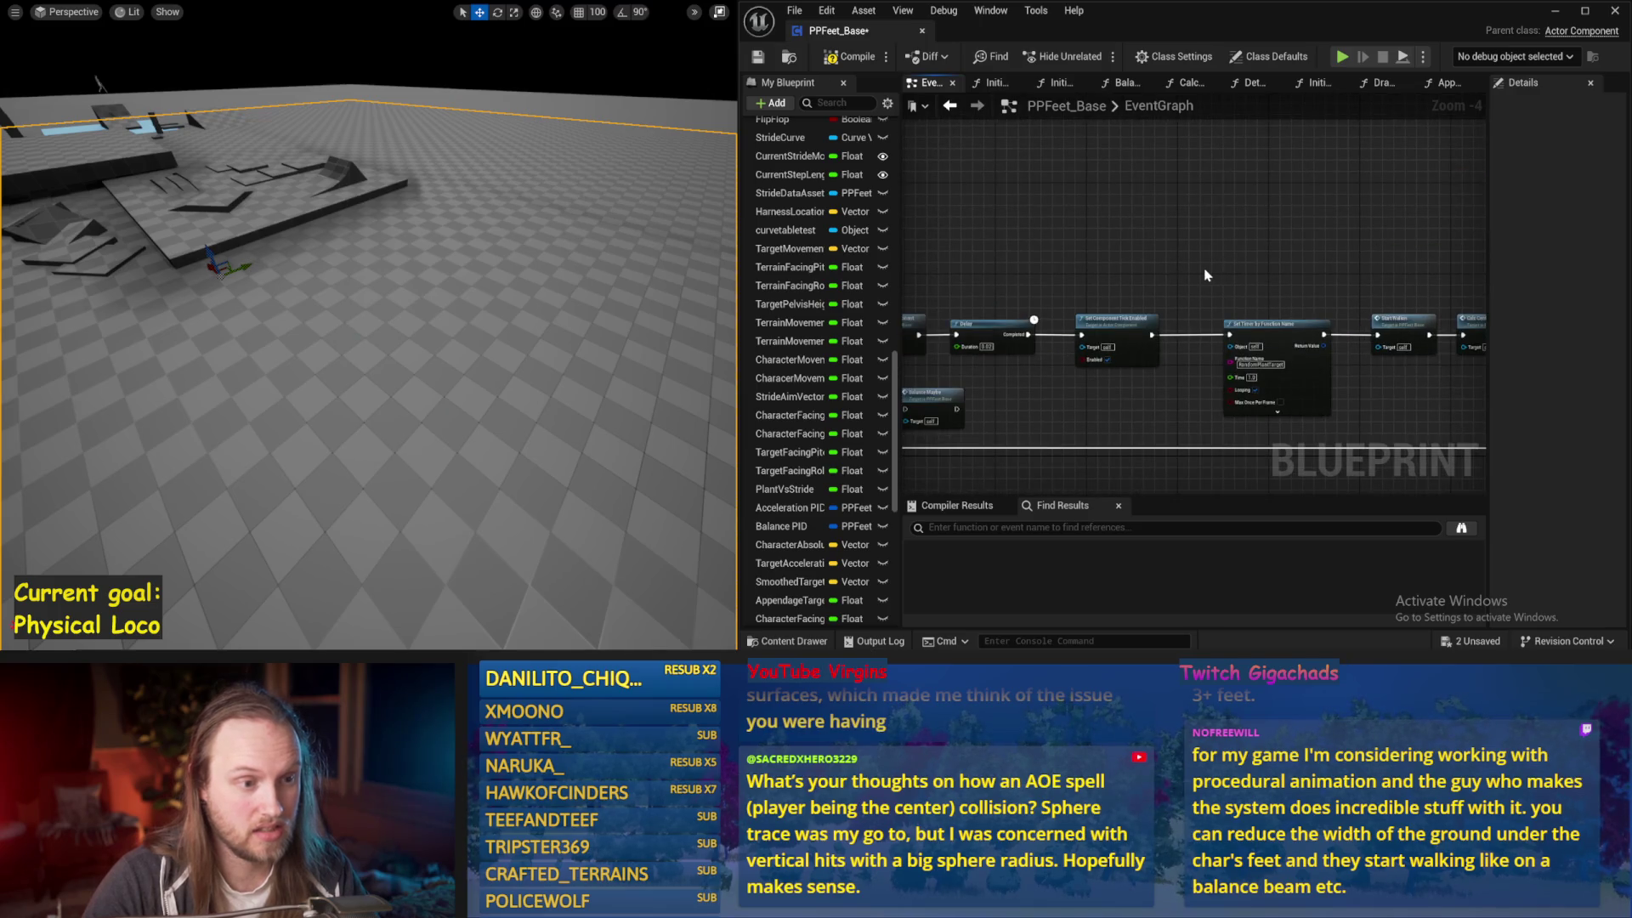
drag(1323, 282, 1190, 255)
scroll(1378, 282, up, 2)
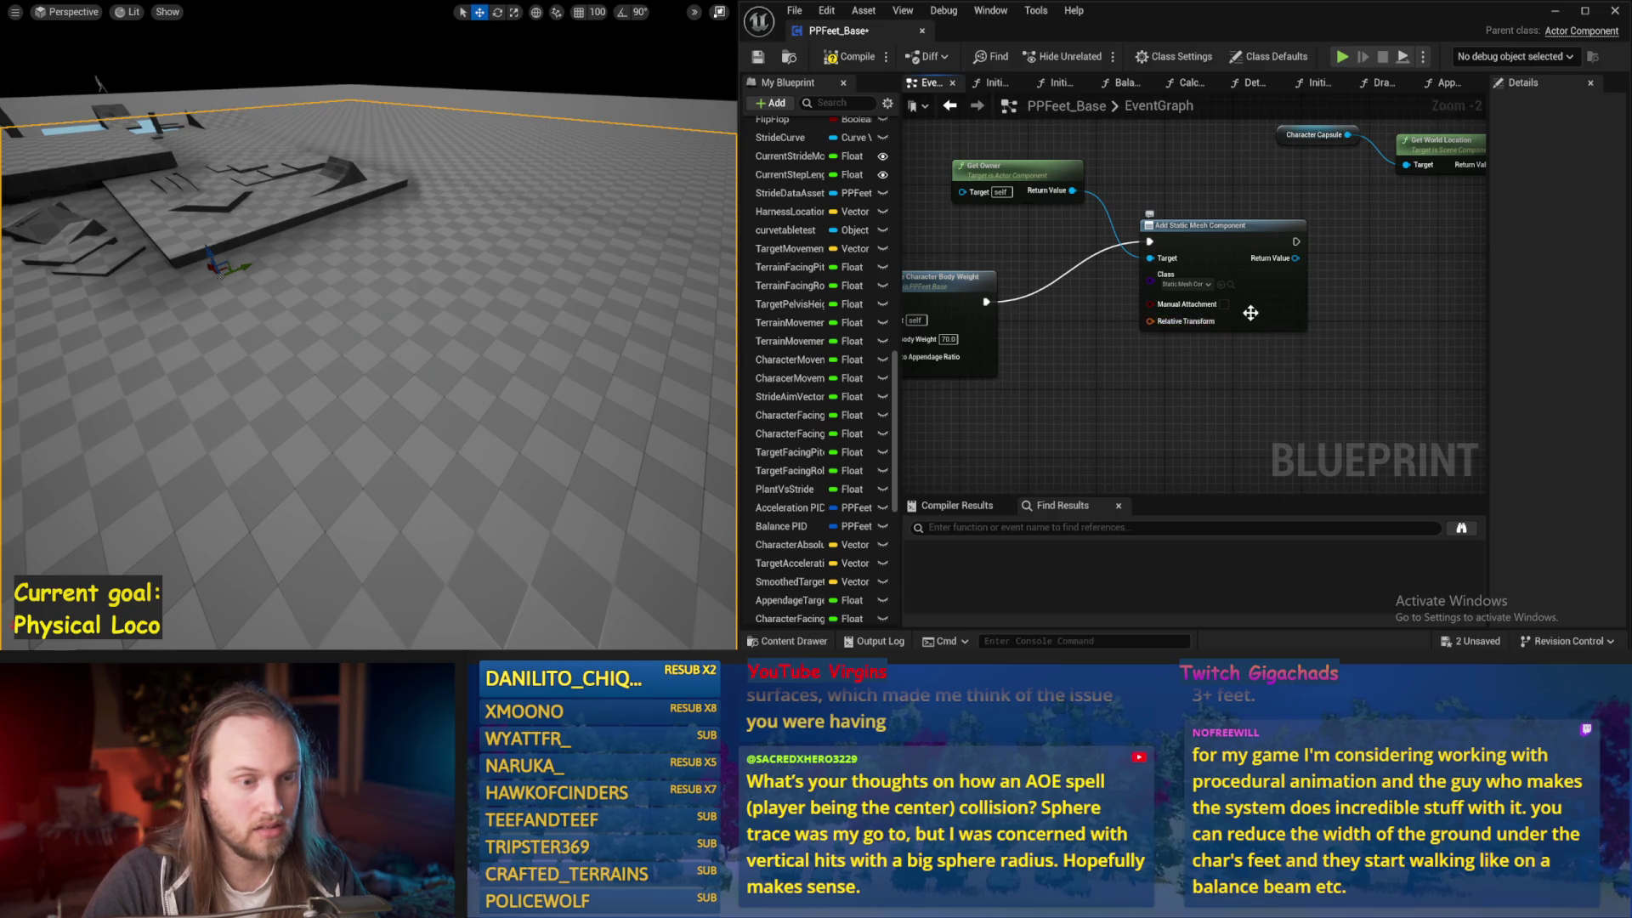
right_click(1150, 321)
Split Relative Transform into Location, Rotation and Scale, and set a Z location offset of 50
click(1178, 384)
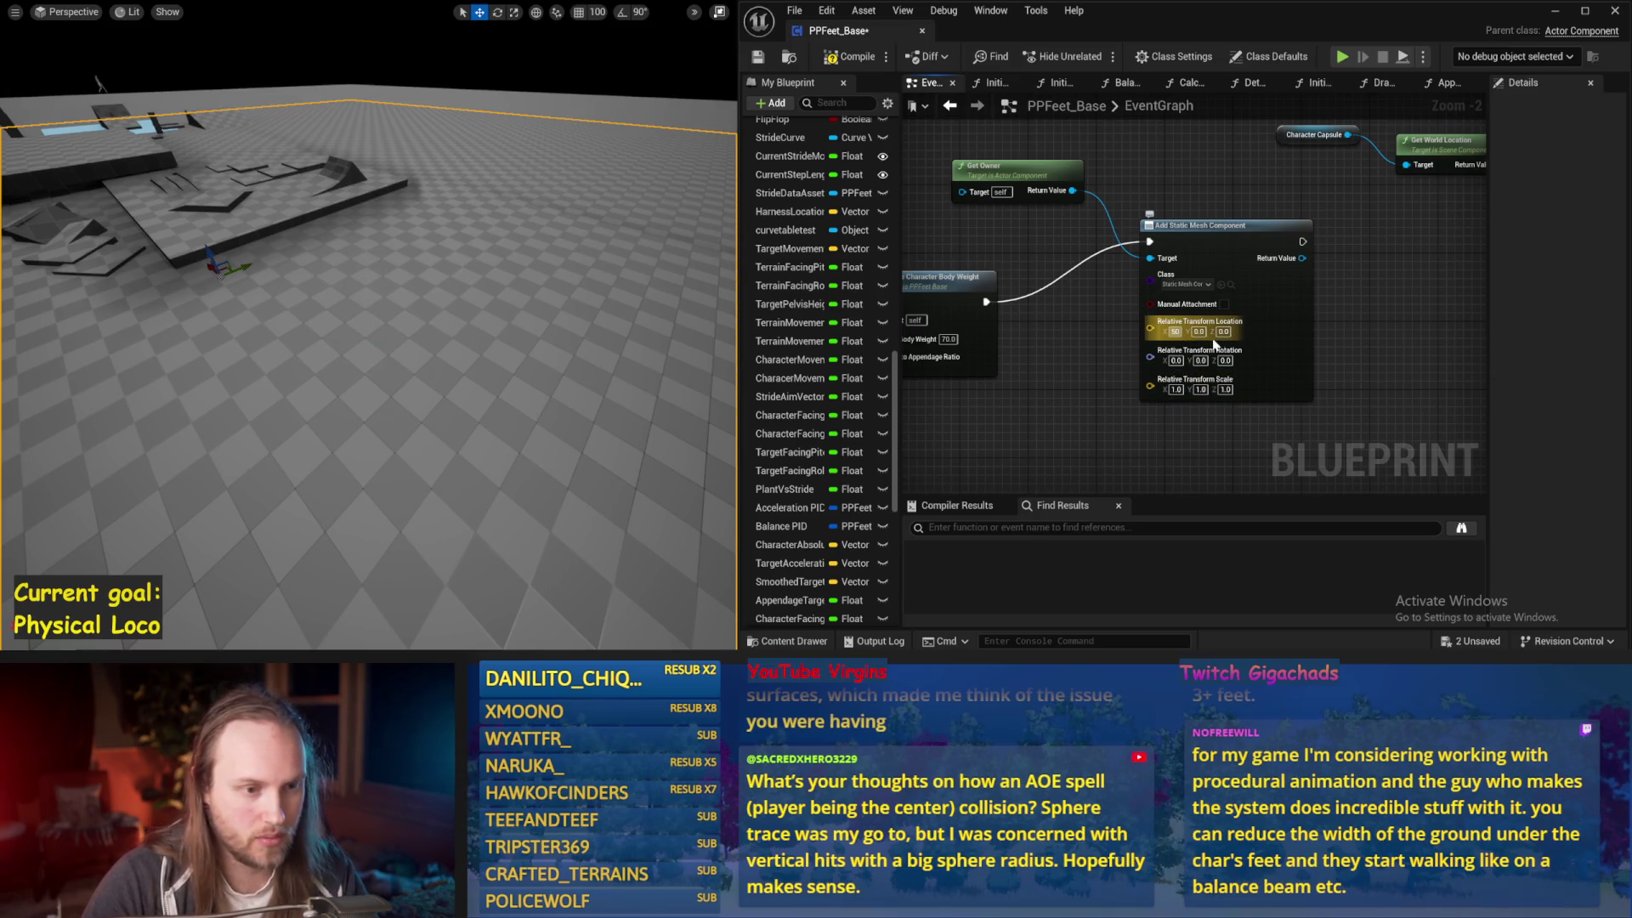
text(0)
key(Return)
mouse_move(1326, 291)
mouse_down()
mouse_move(1176, 331)
mouse_move(1226, 342)
mouse_up()
Add a Set Mass Override in Kg node higher in the graph and save the Blueprint
text(set mass)
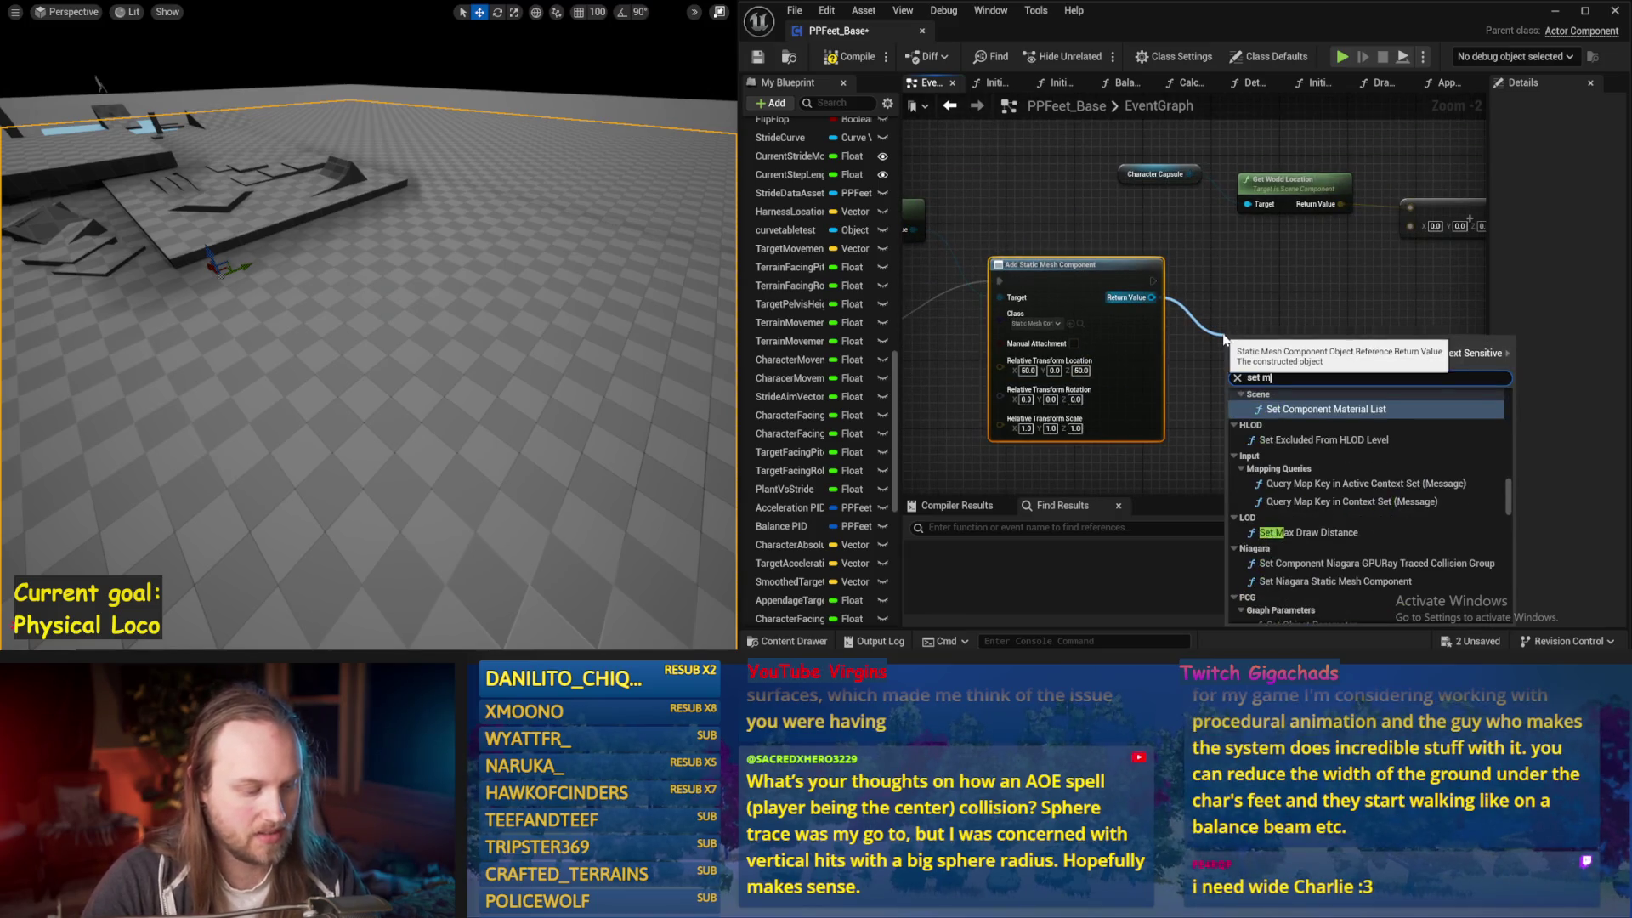
click(1312, 449)
mouse_move(1283, 436)
mouse_down()
mouse_move(1285, 338)
mouse_move(1316, 365)
mouse_move(1224, 377)
mouse_up()
click(765, 64)
From the component's Return Value, add a Set Static Mesh node with New Mesh set to Cube
drag(970, 242, 1137, 221)
drag(1305, 271, 1356, 284)
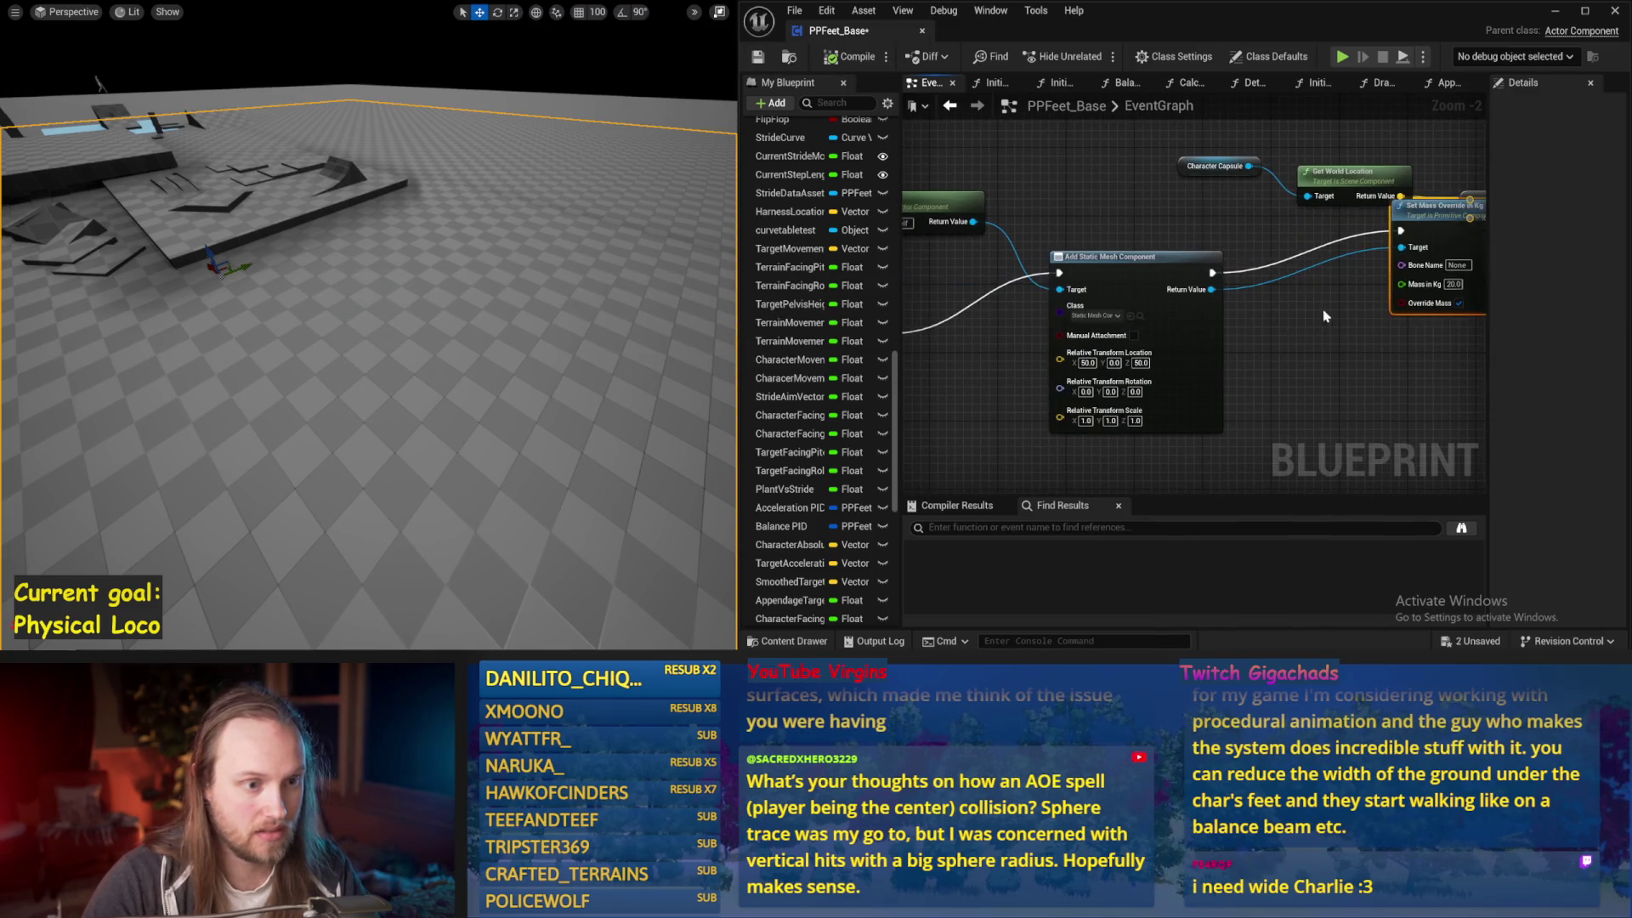
drag(1265, 330, 1263, 328)
text(set static)
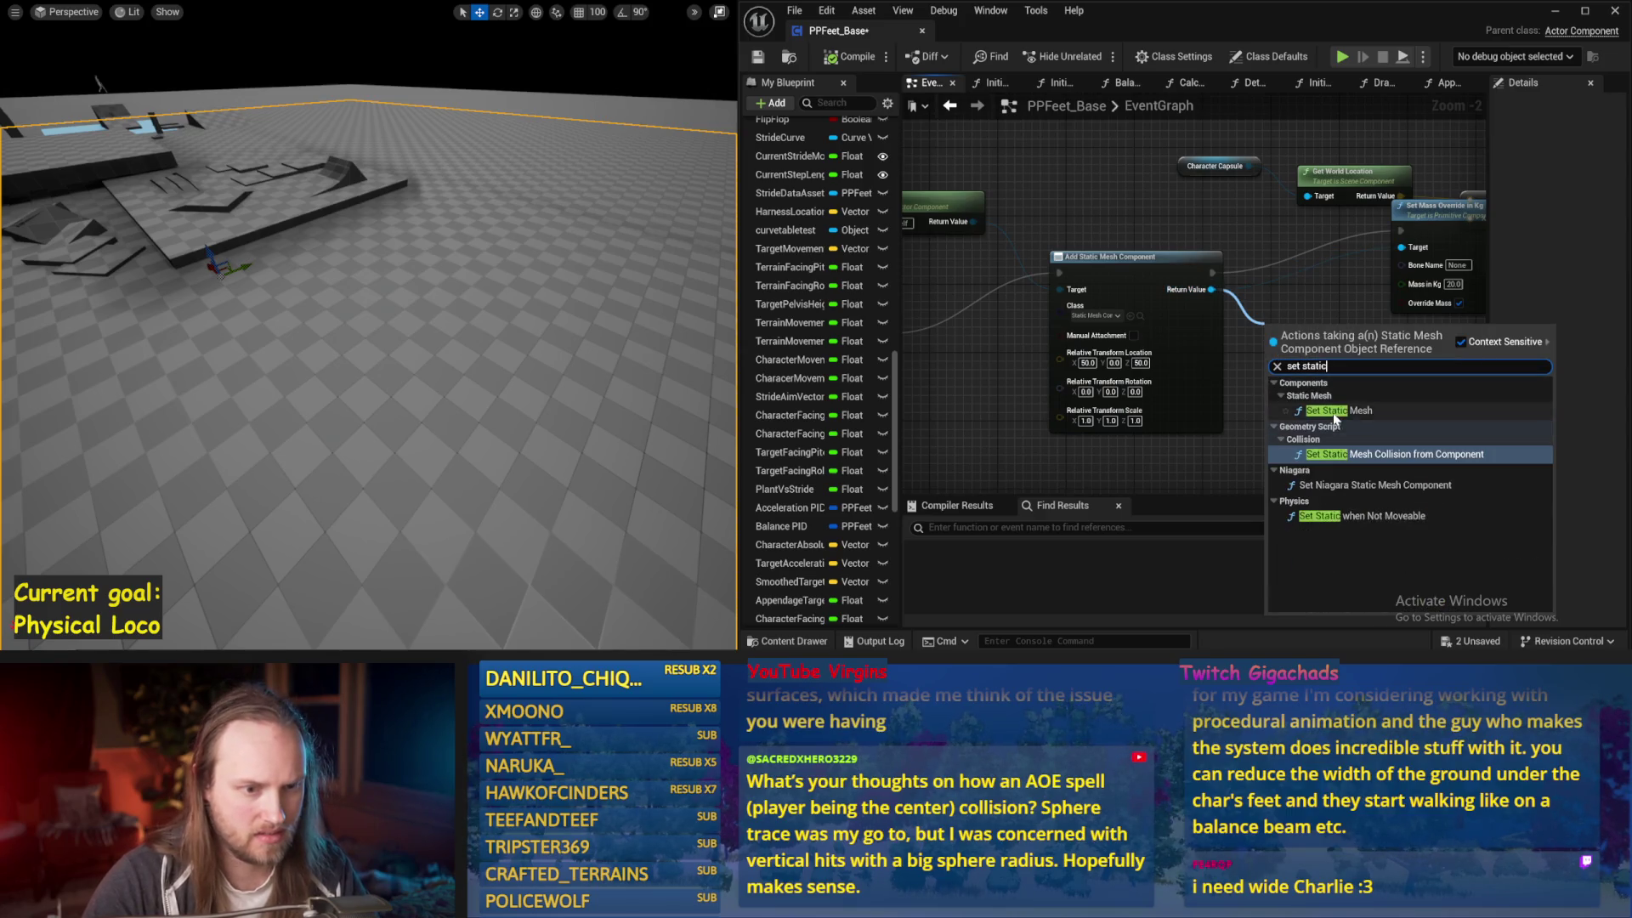
click(1334, 412)
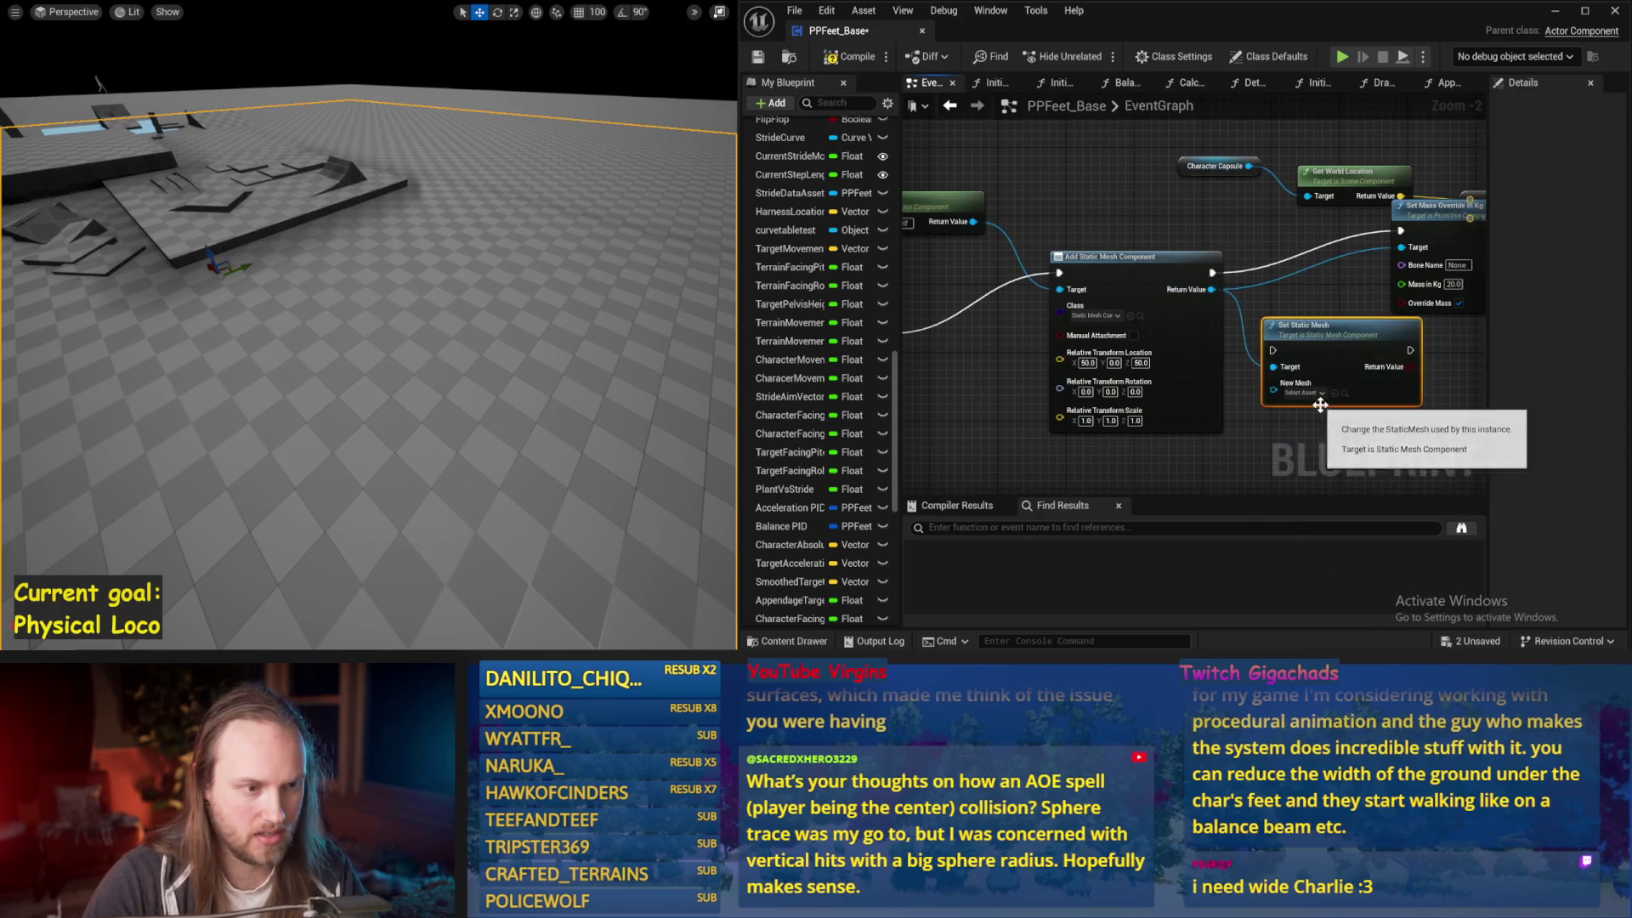
drag(1328, 360, 1291, 288)
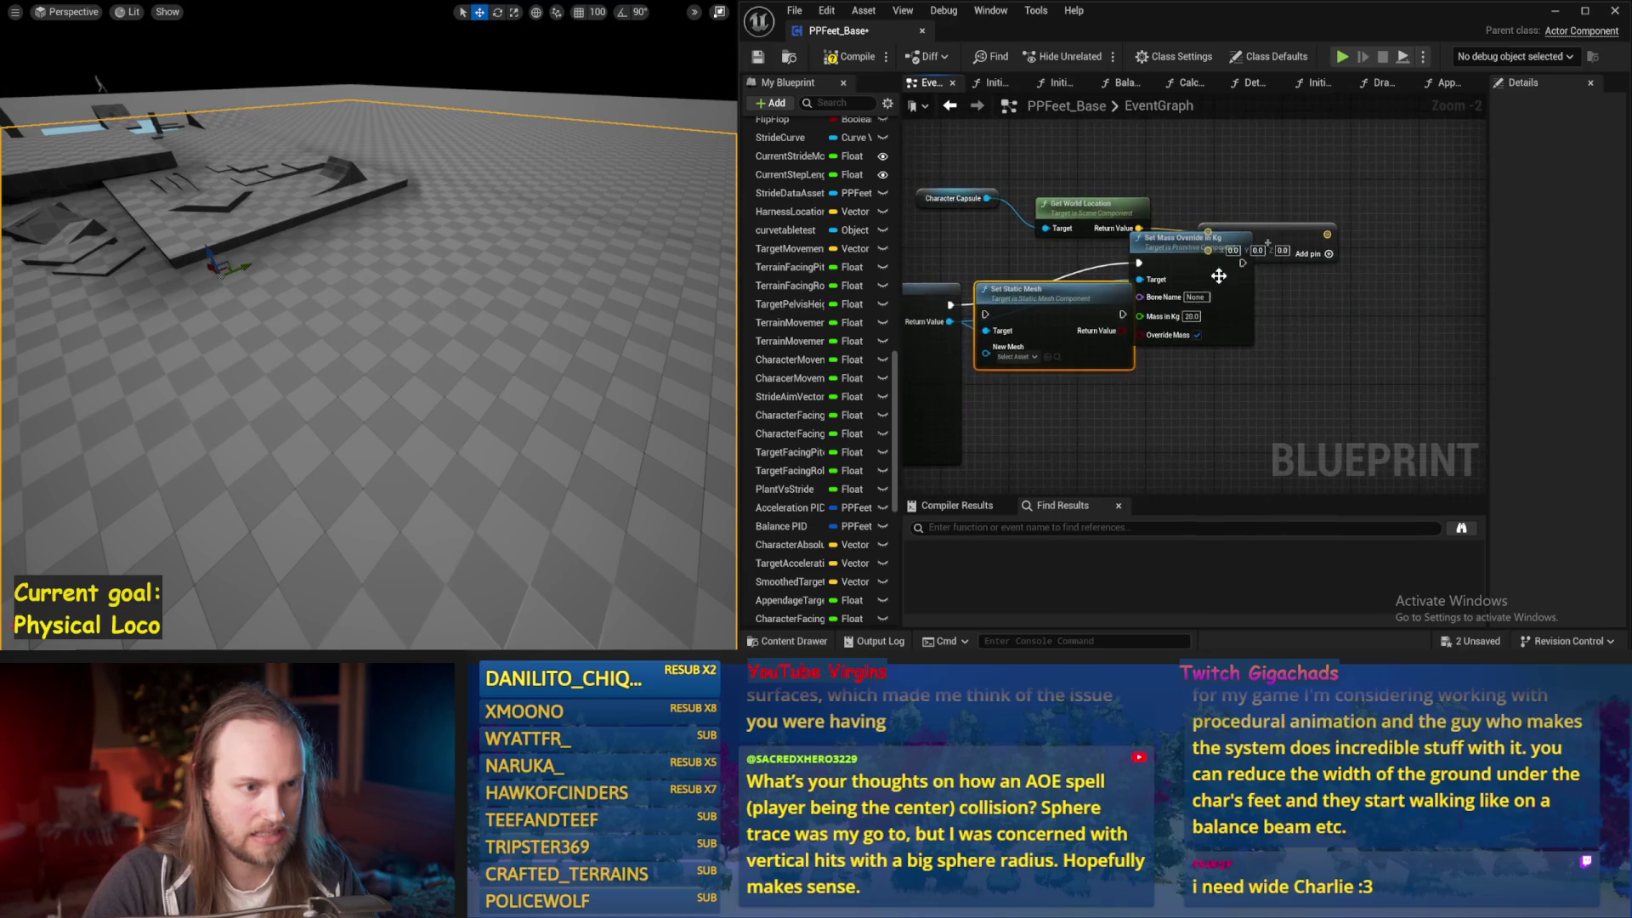
click(1266, 280)
click(1017, 357)
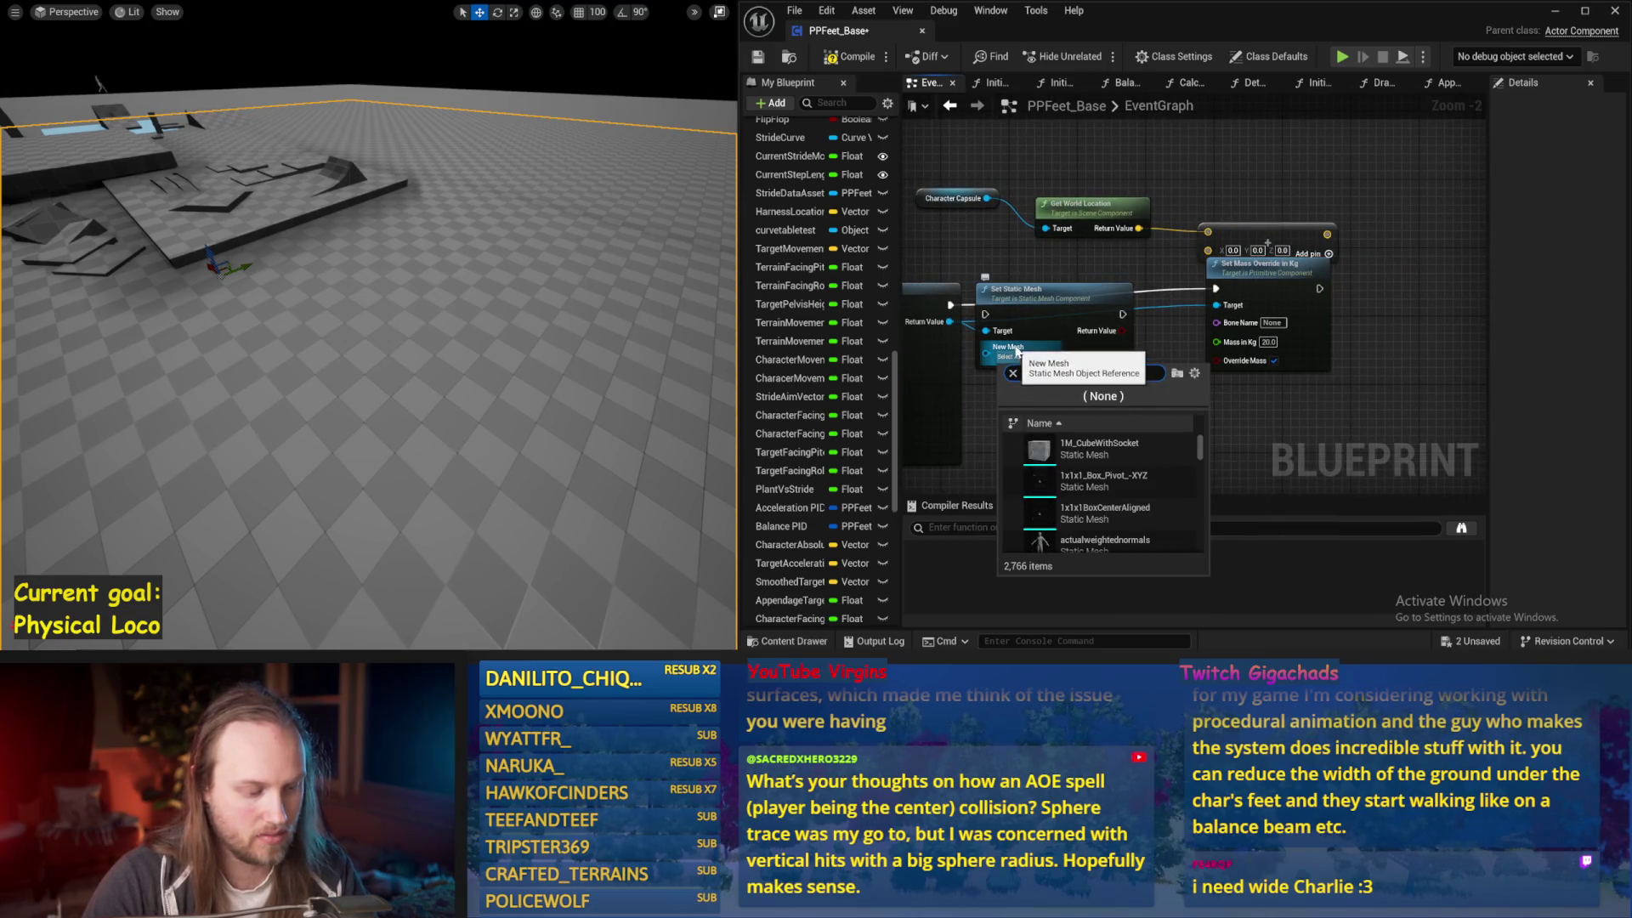
scroll(1105, 459, down, 3)
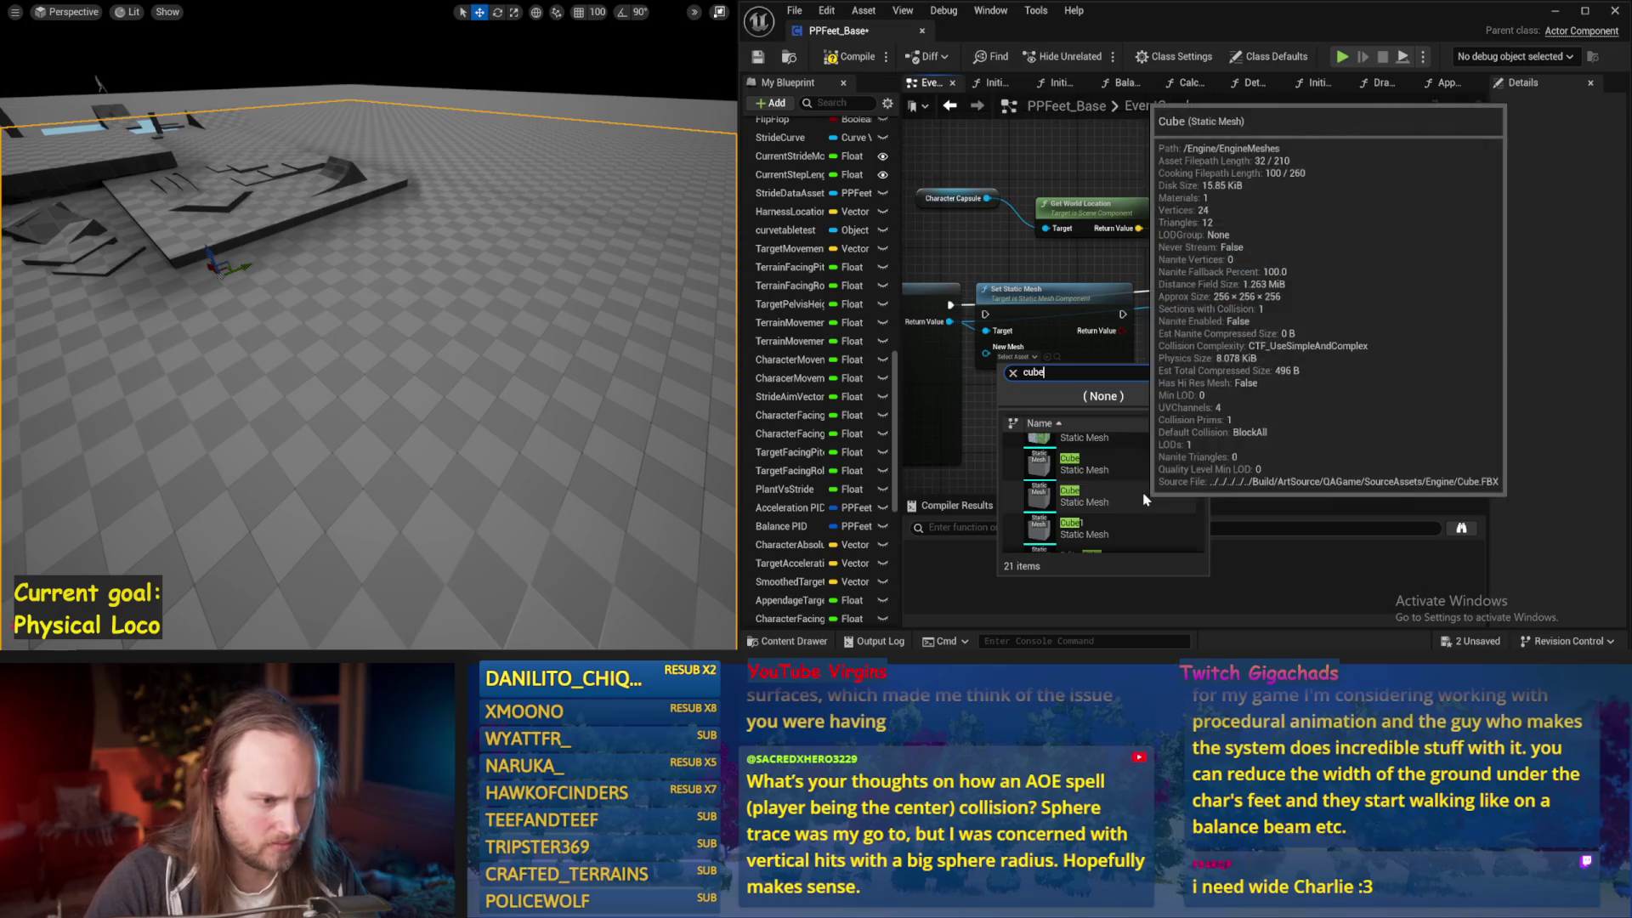
click(1120, 469)
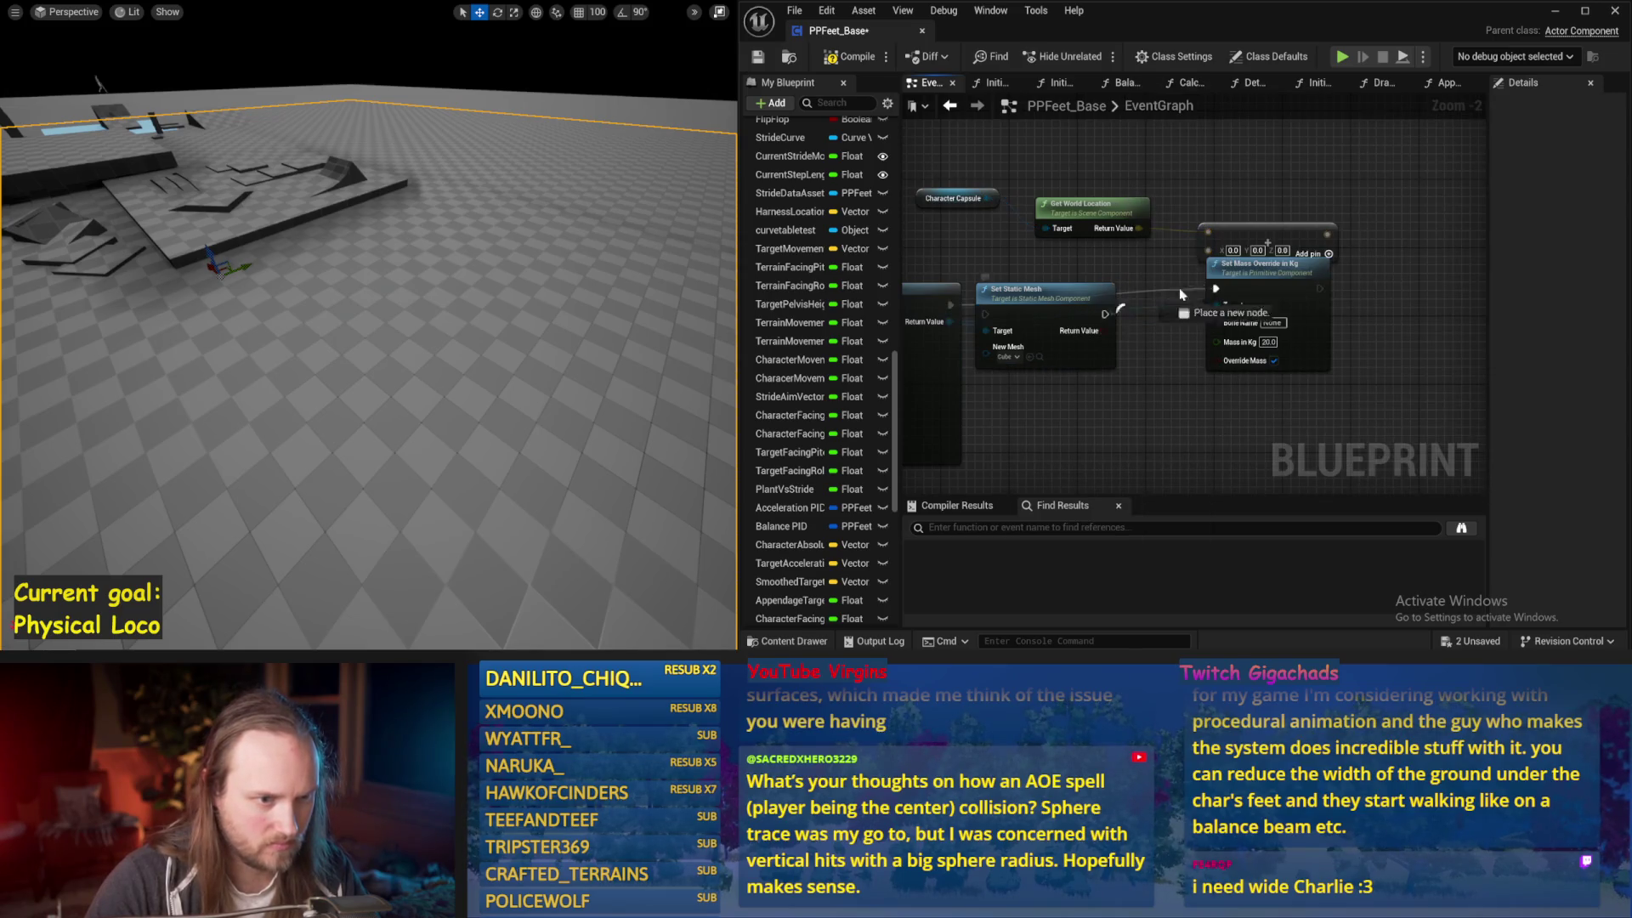
Frame all the new component nodes, select the mass override node, and save the Blueprint
drag(1035, 294, 1052, 277)
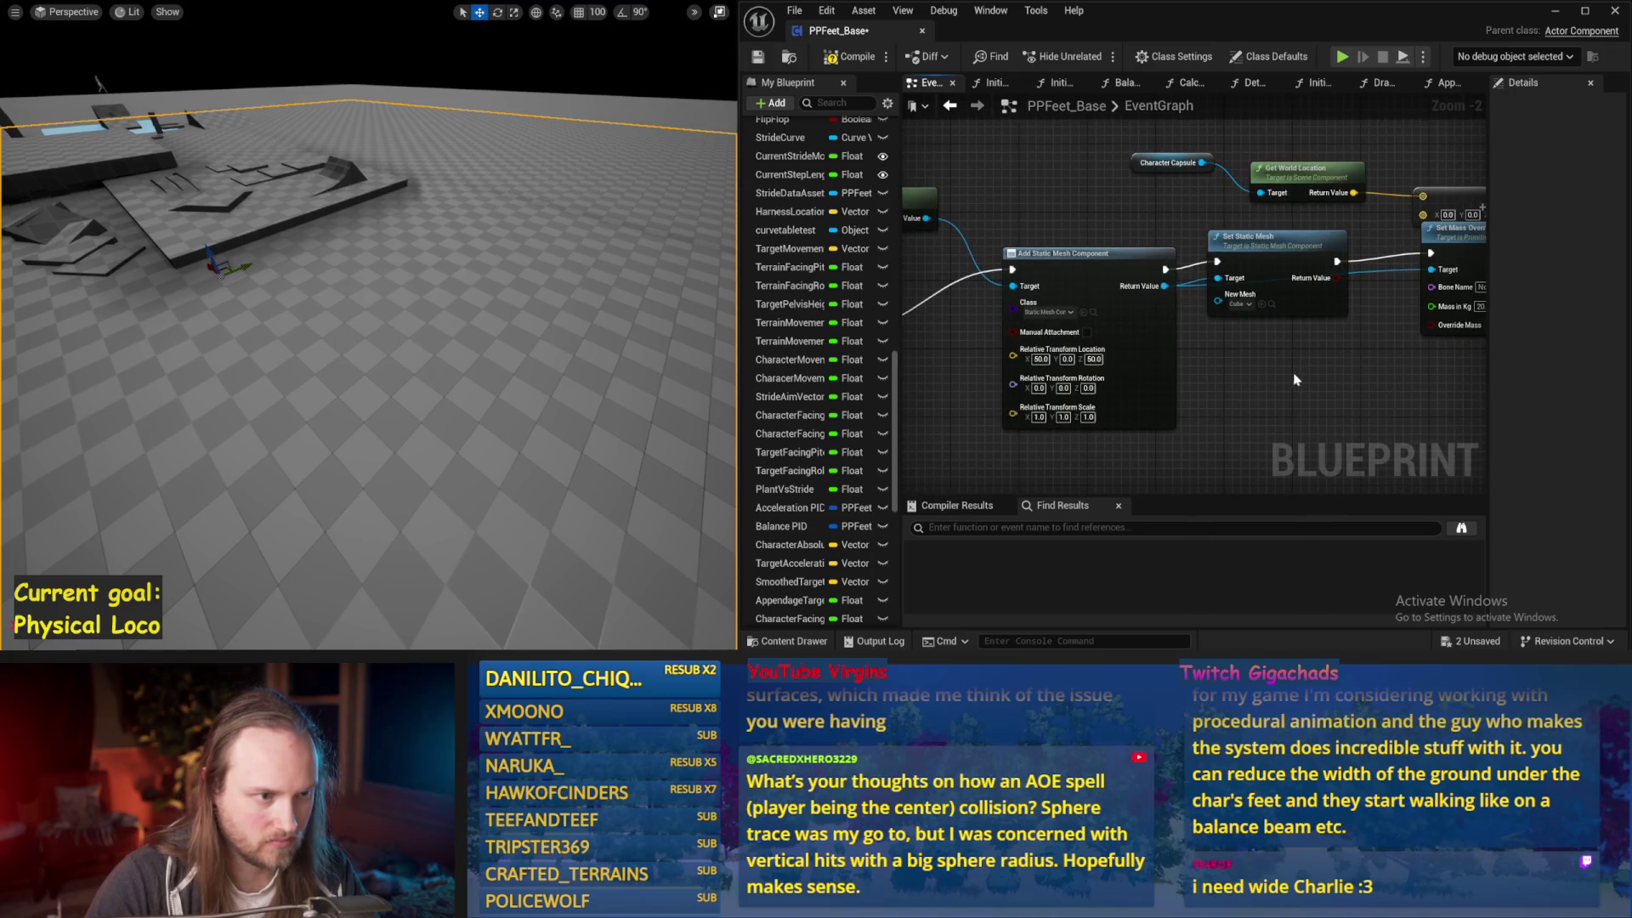
drag(1085, 338, 1008, 361)
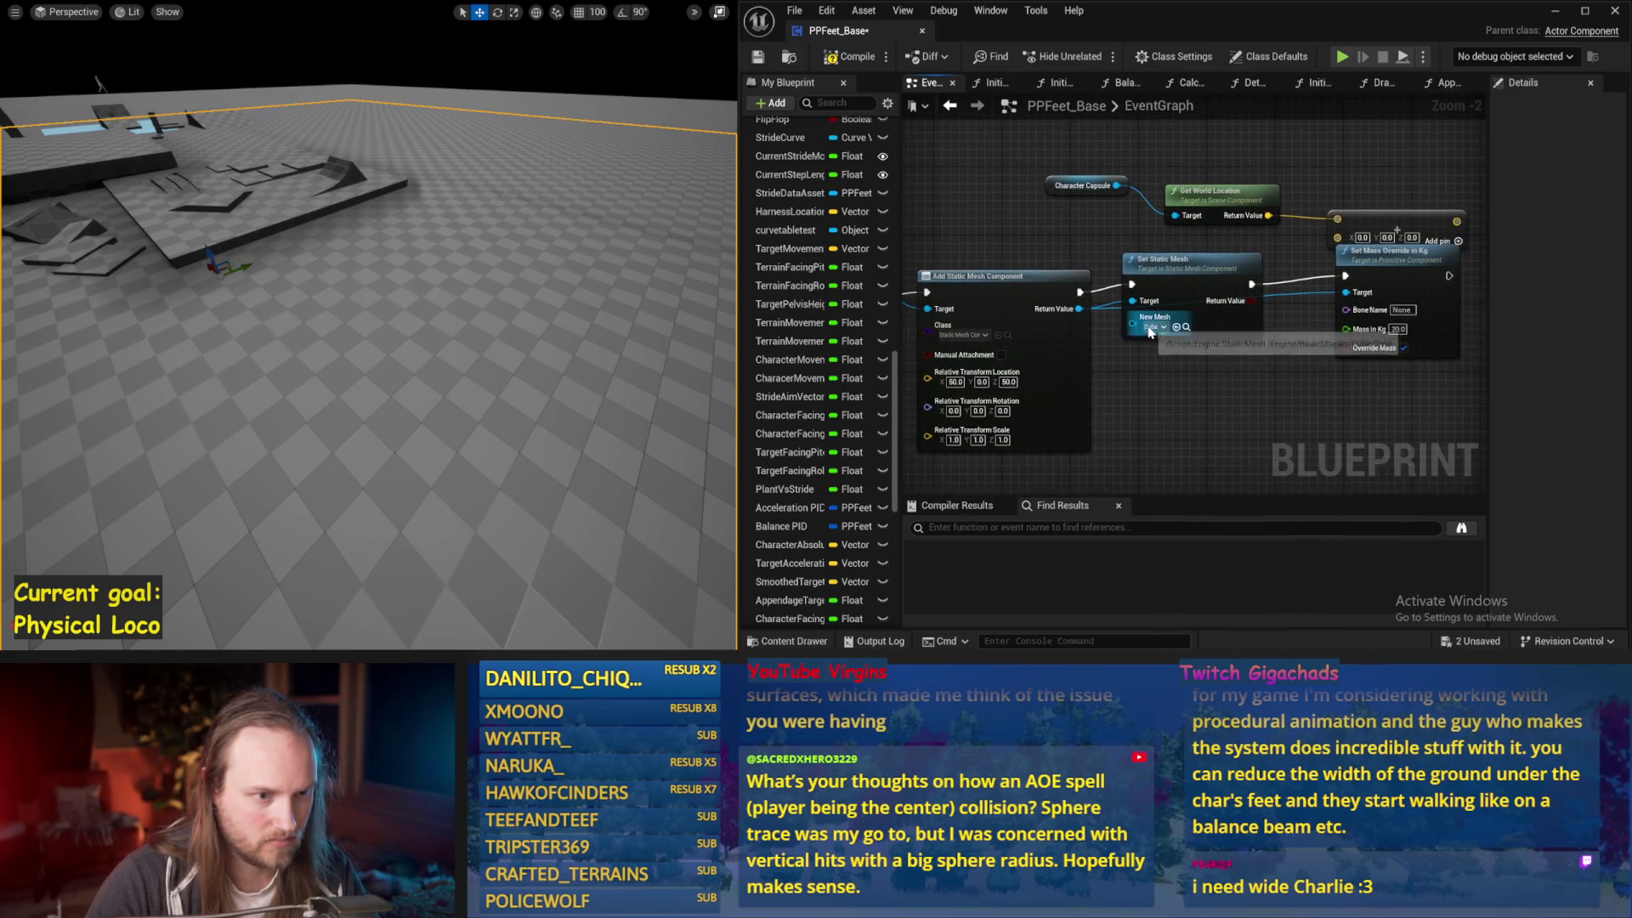
scroll(1190, 323, down, 1)
click(1259, 318)
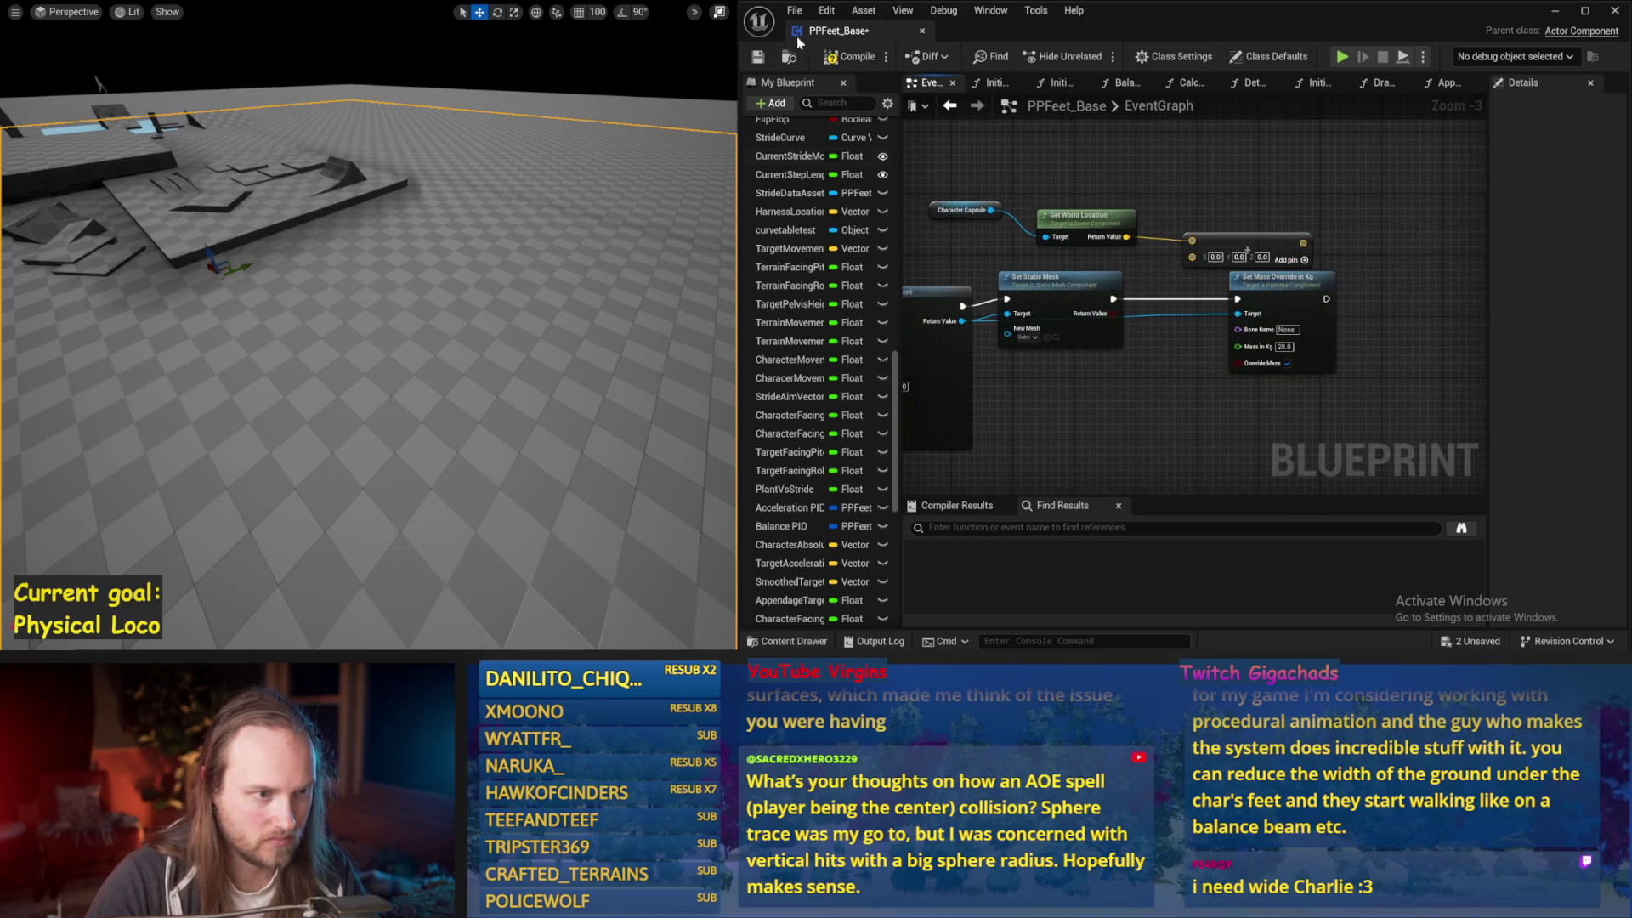
click(757, 58)
Play-test twice, selecting the character between runs, to watch the cube spawn
key(alt+p)
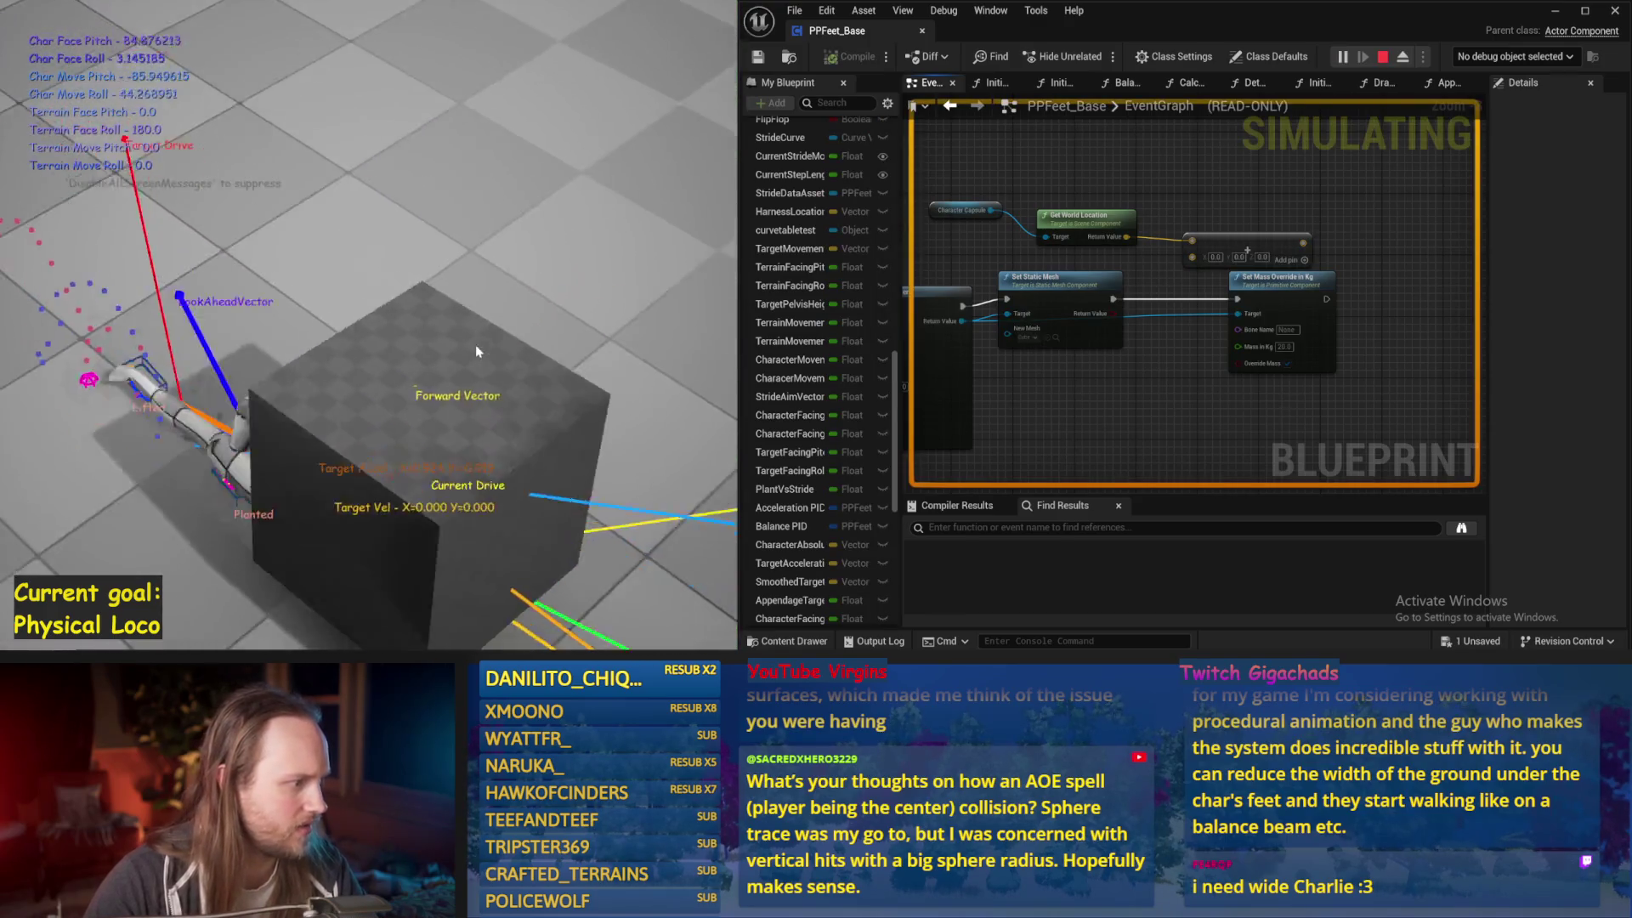
key(Escape)
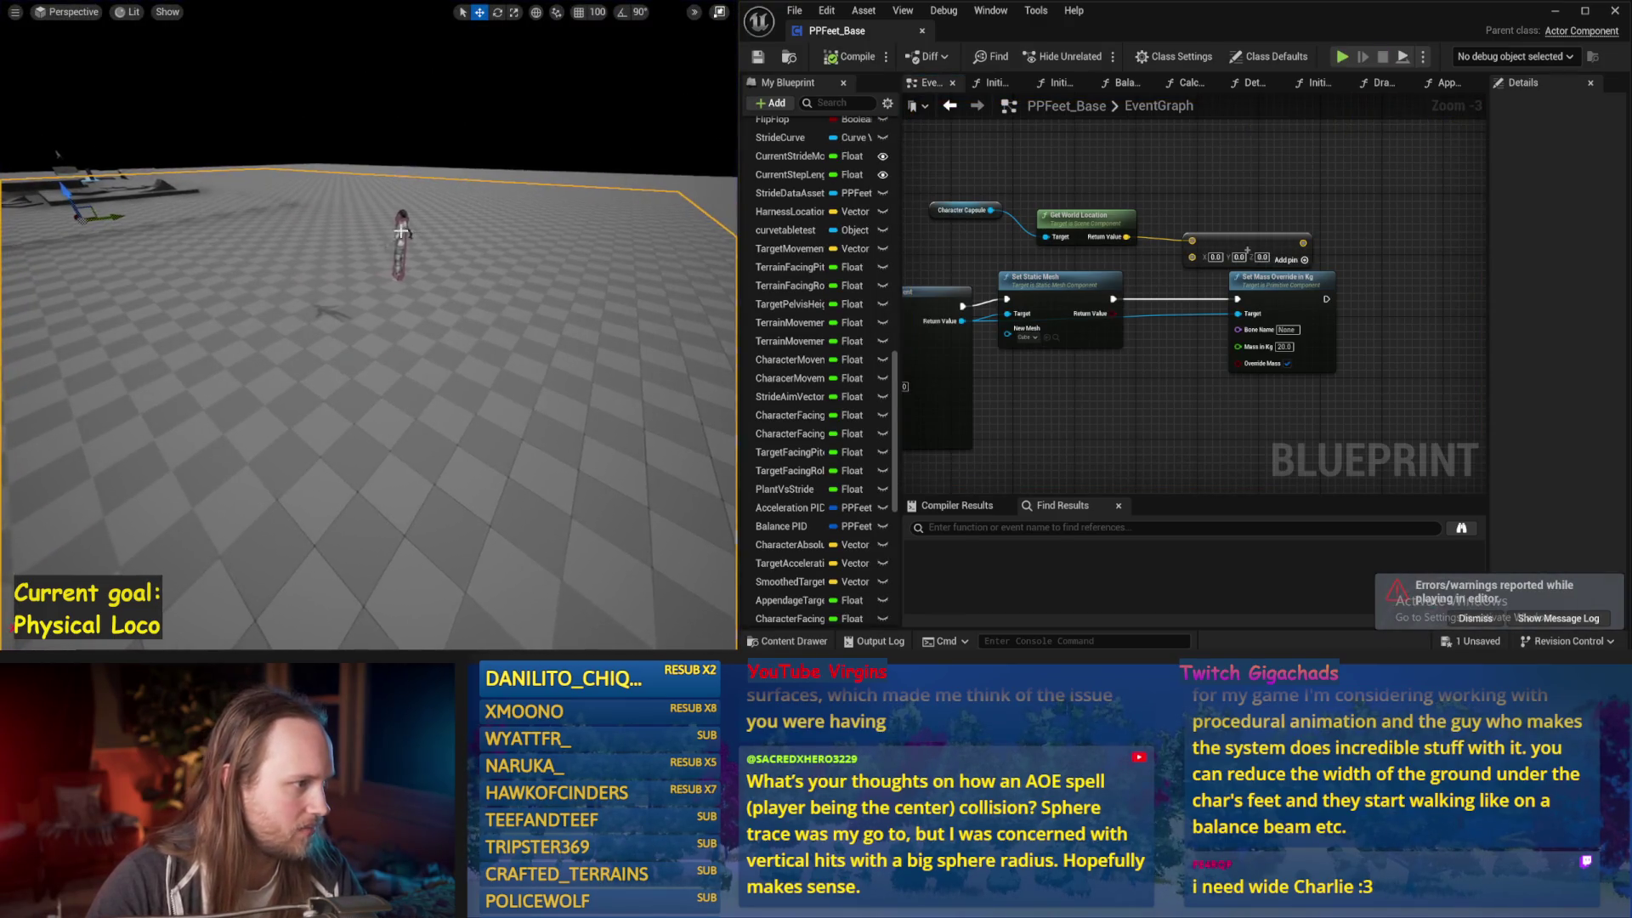
click(396, 251)
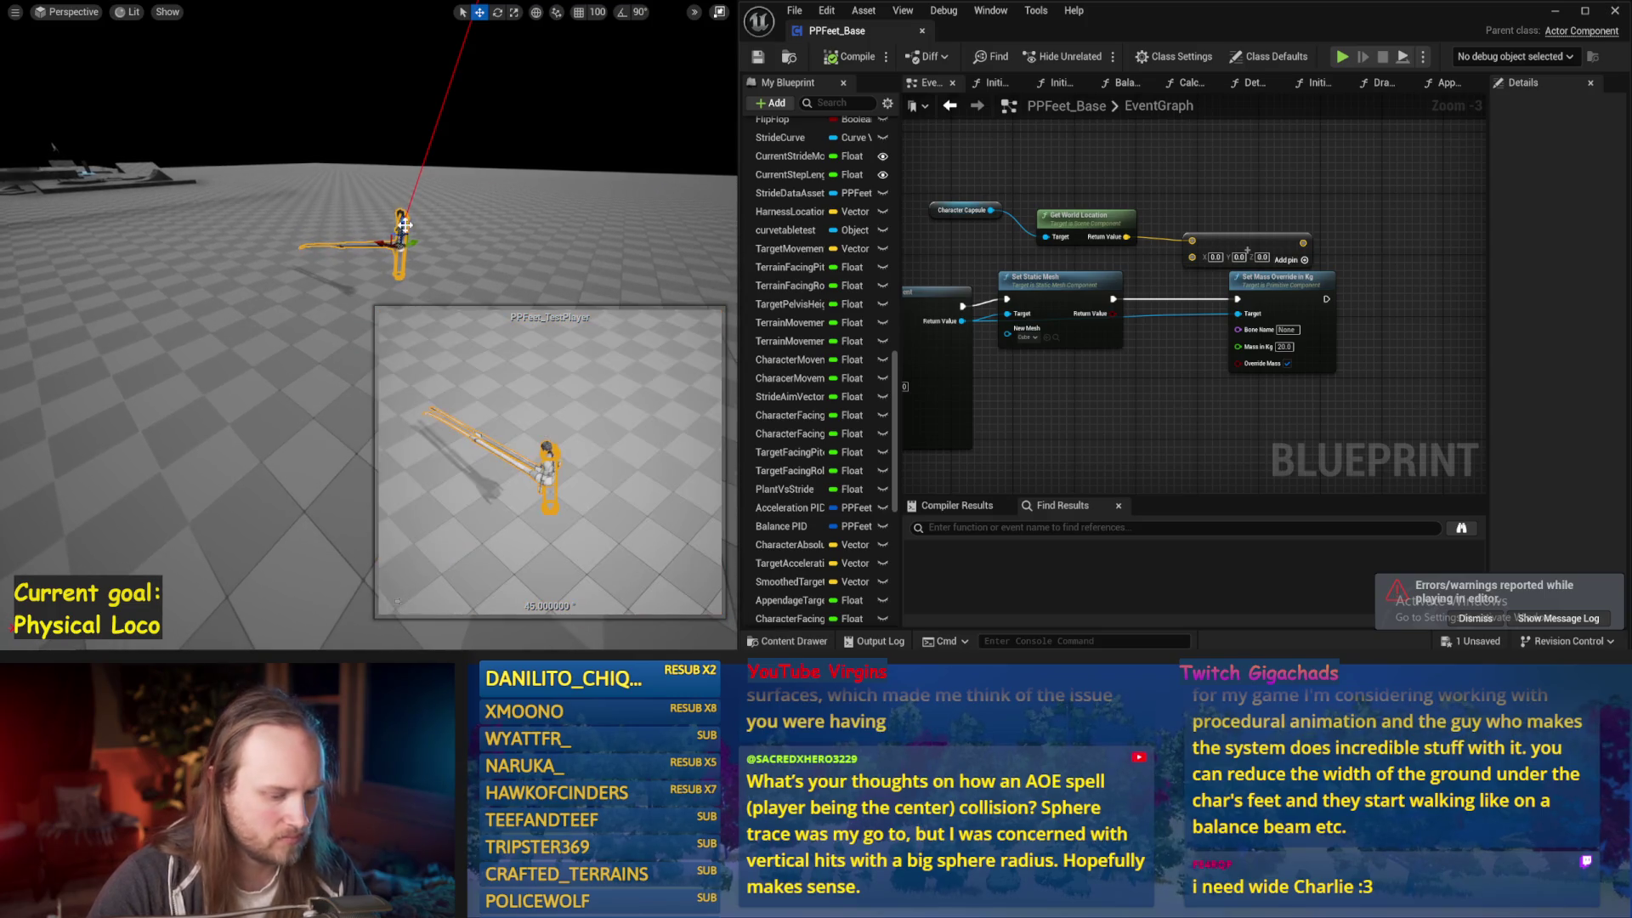
key(alt+p)
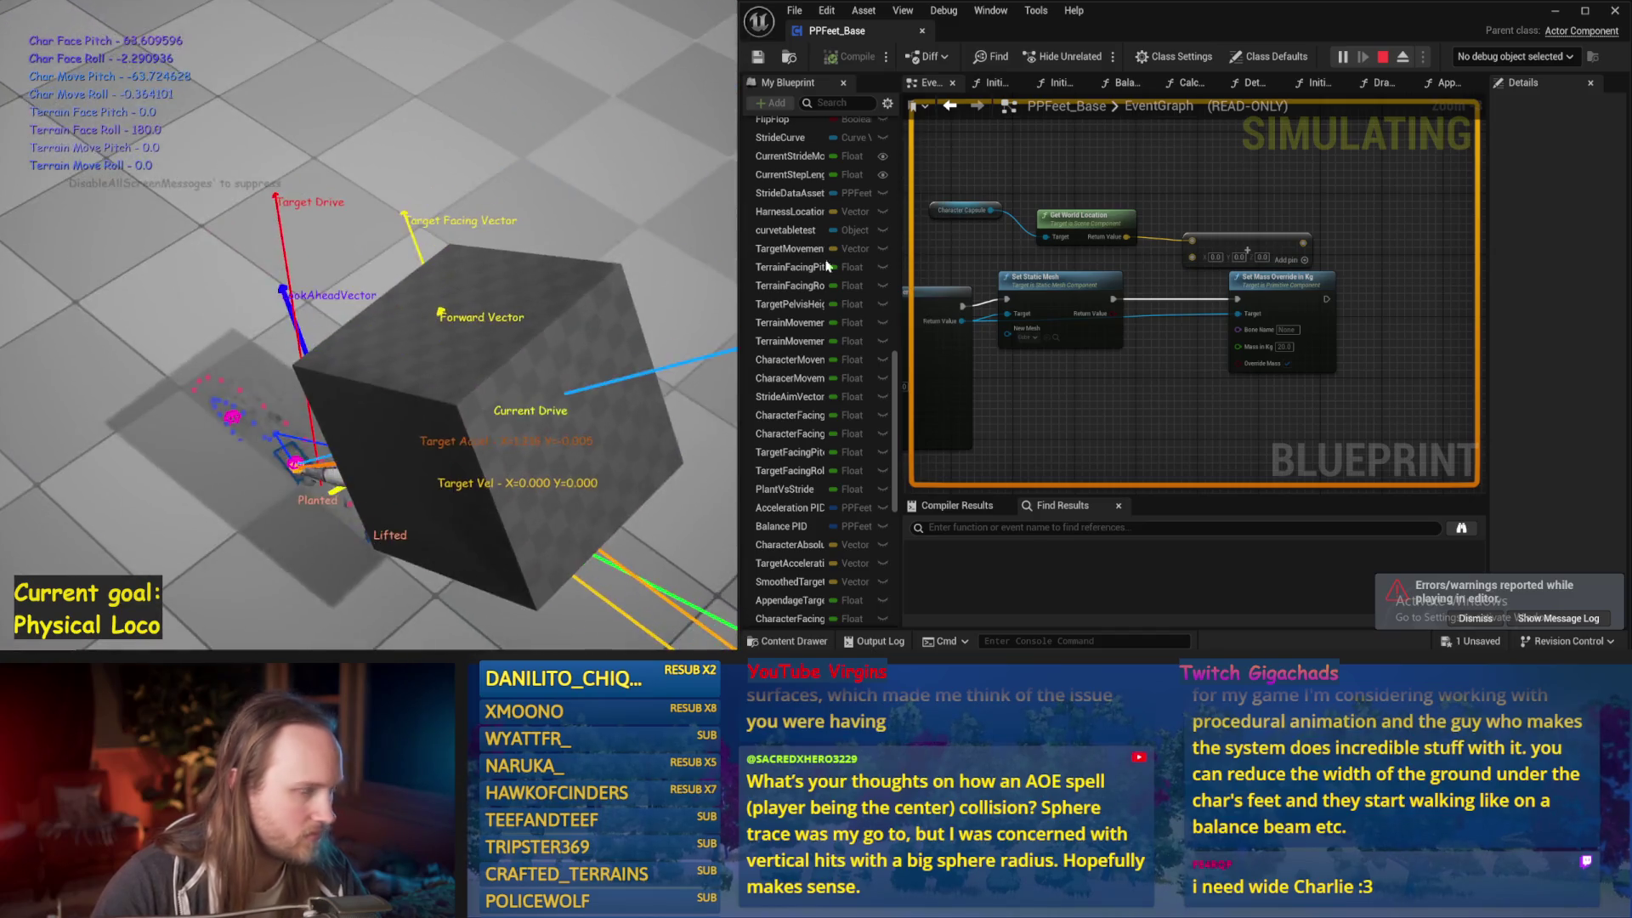
key(Escape)
Search for an 'add' action off the Set Static Mesh node, then open the full actions list instead
click(992, 308)
drag(1193, 351, 1193, 351)
text(add)
click(1112, 370)
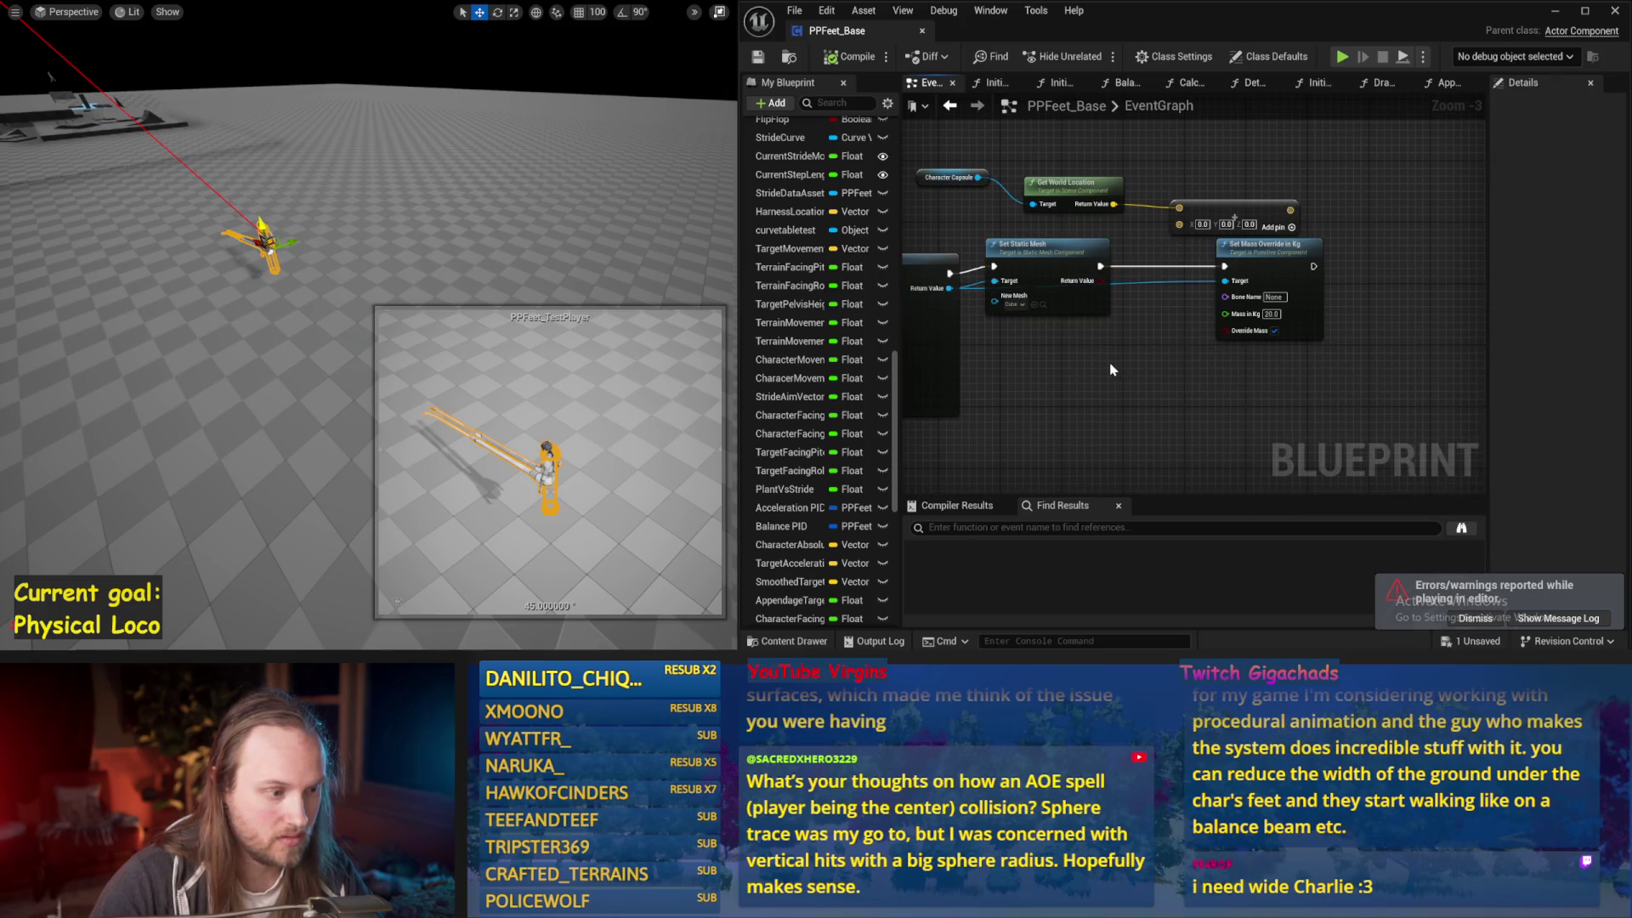
right_click(1111, 369)
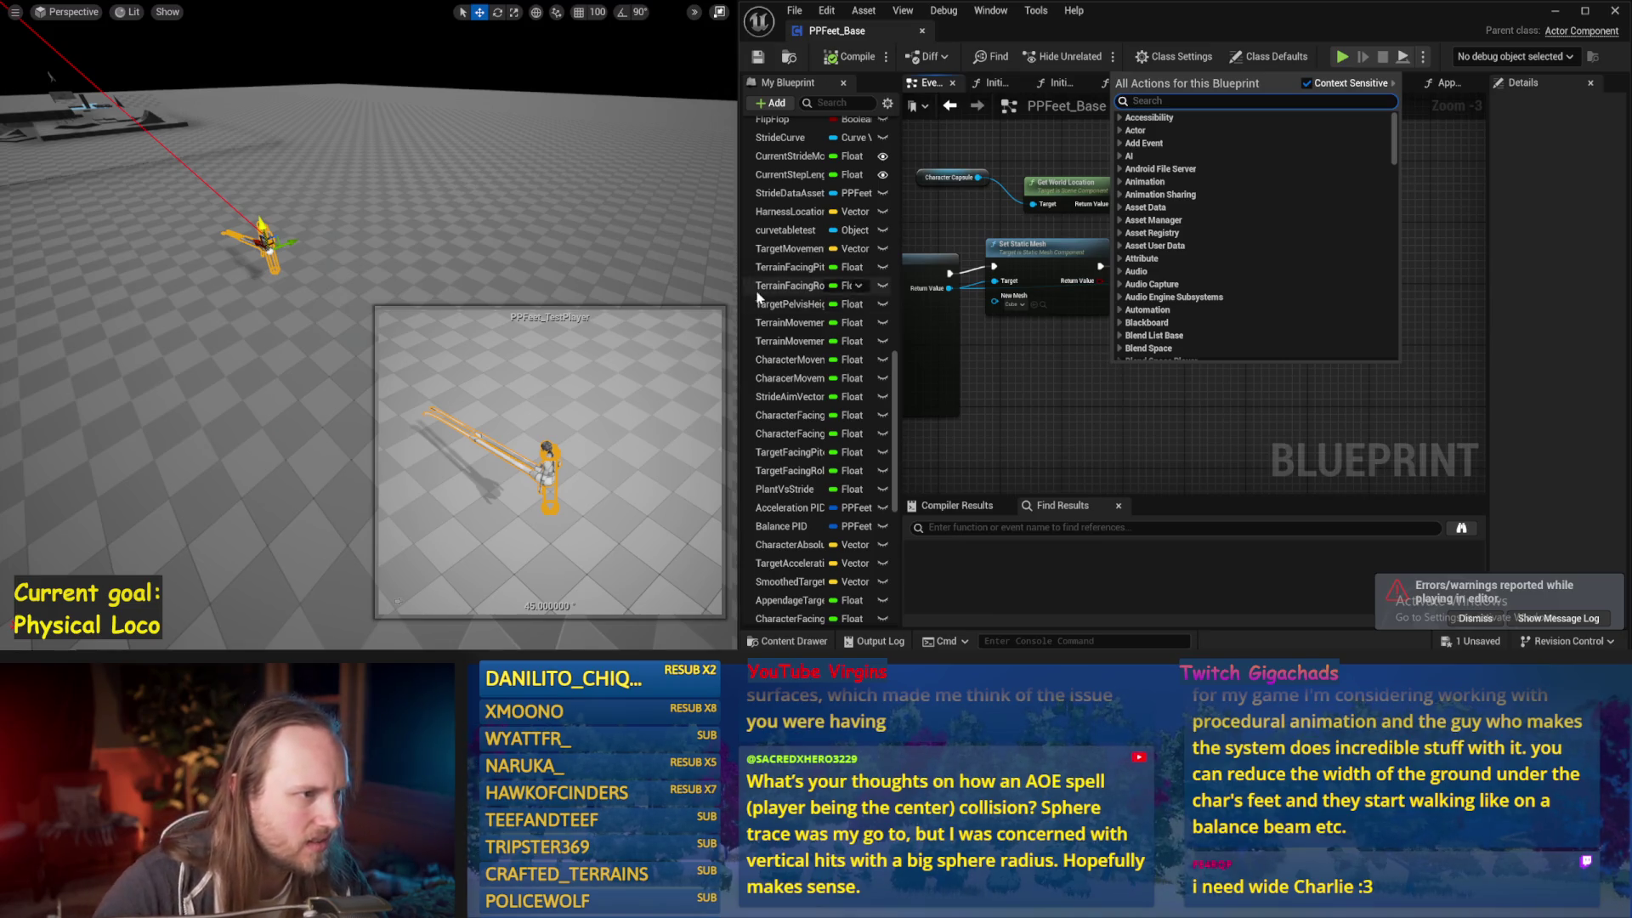
Place an Attached Physical Objects getter, wire it into a new array ADD node, and start a play-test
scroll(765, 298, up, 5)
click(786, 133)
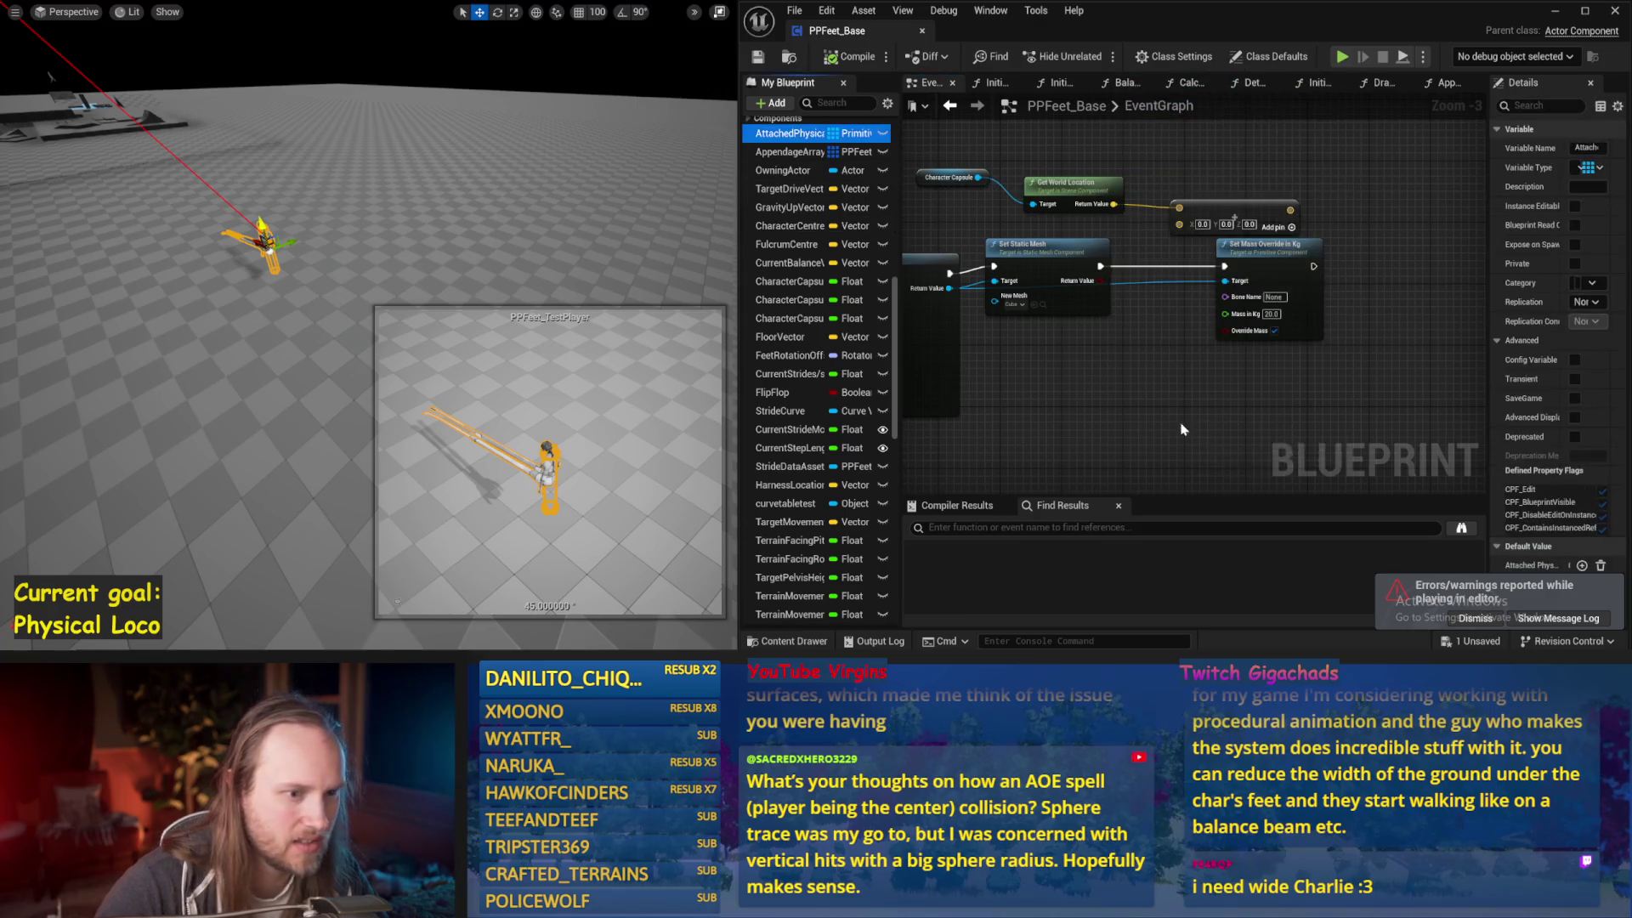
click(1247, 461)
mouse_move(1109, 354)
mouse_down()
mouse_move(1026, 338)
mouse_move(1069, 342)
mouse_up()
click(1105, 399)
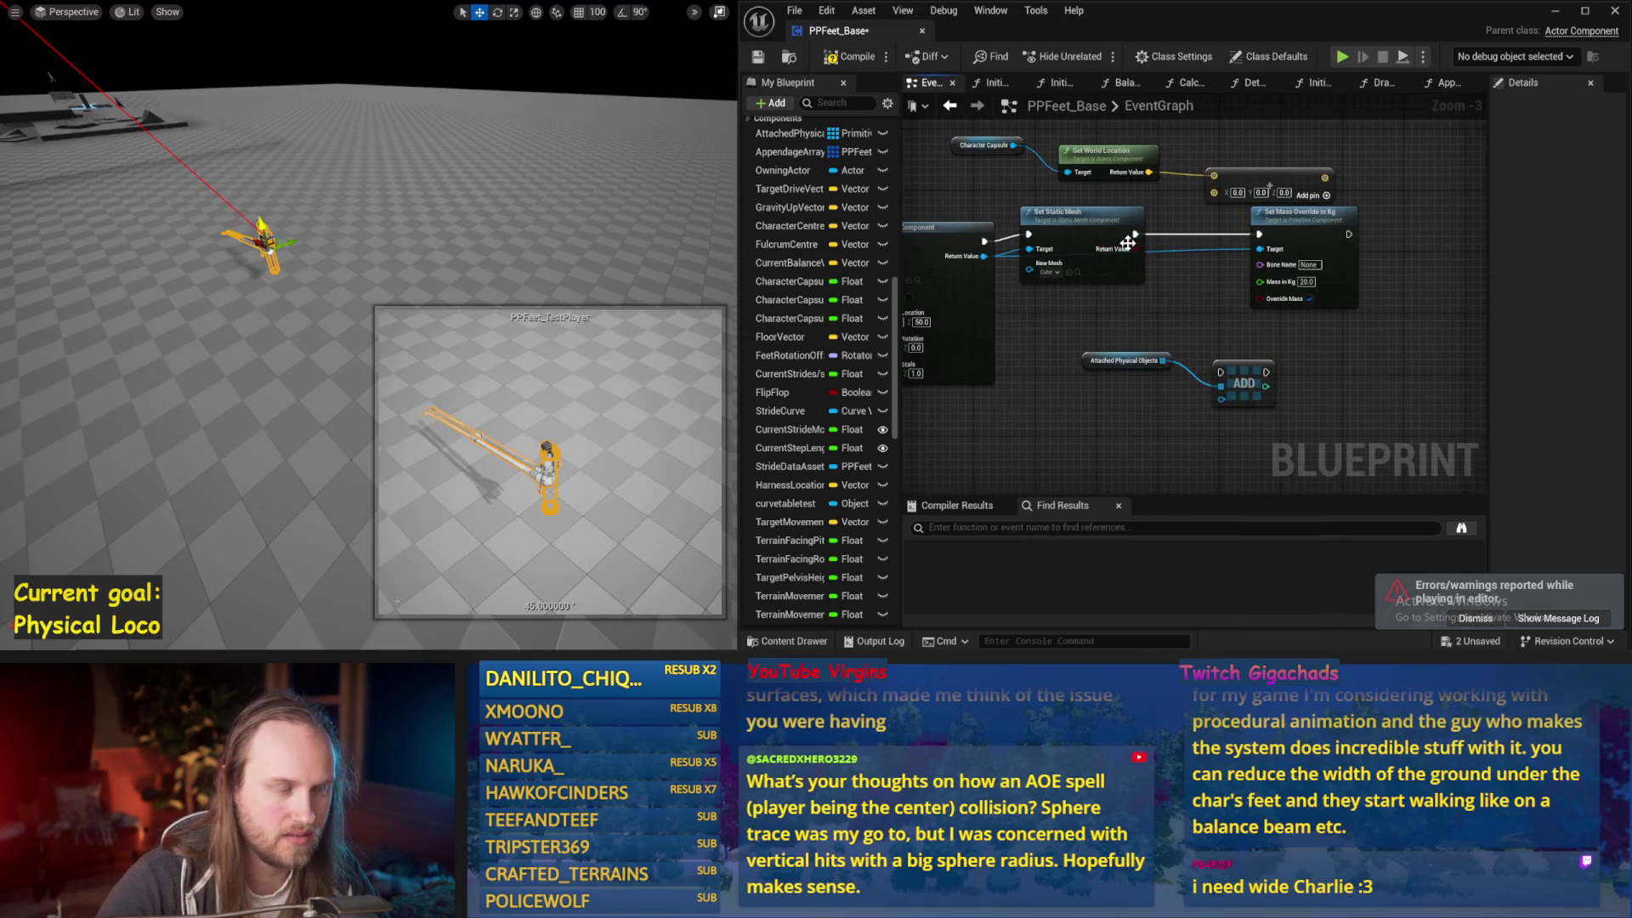
drag(1213, 412, 1229, 386)
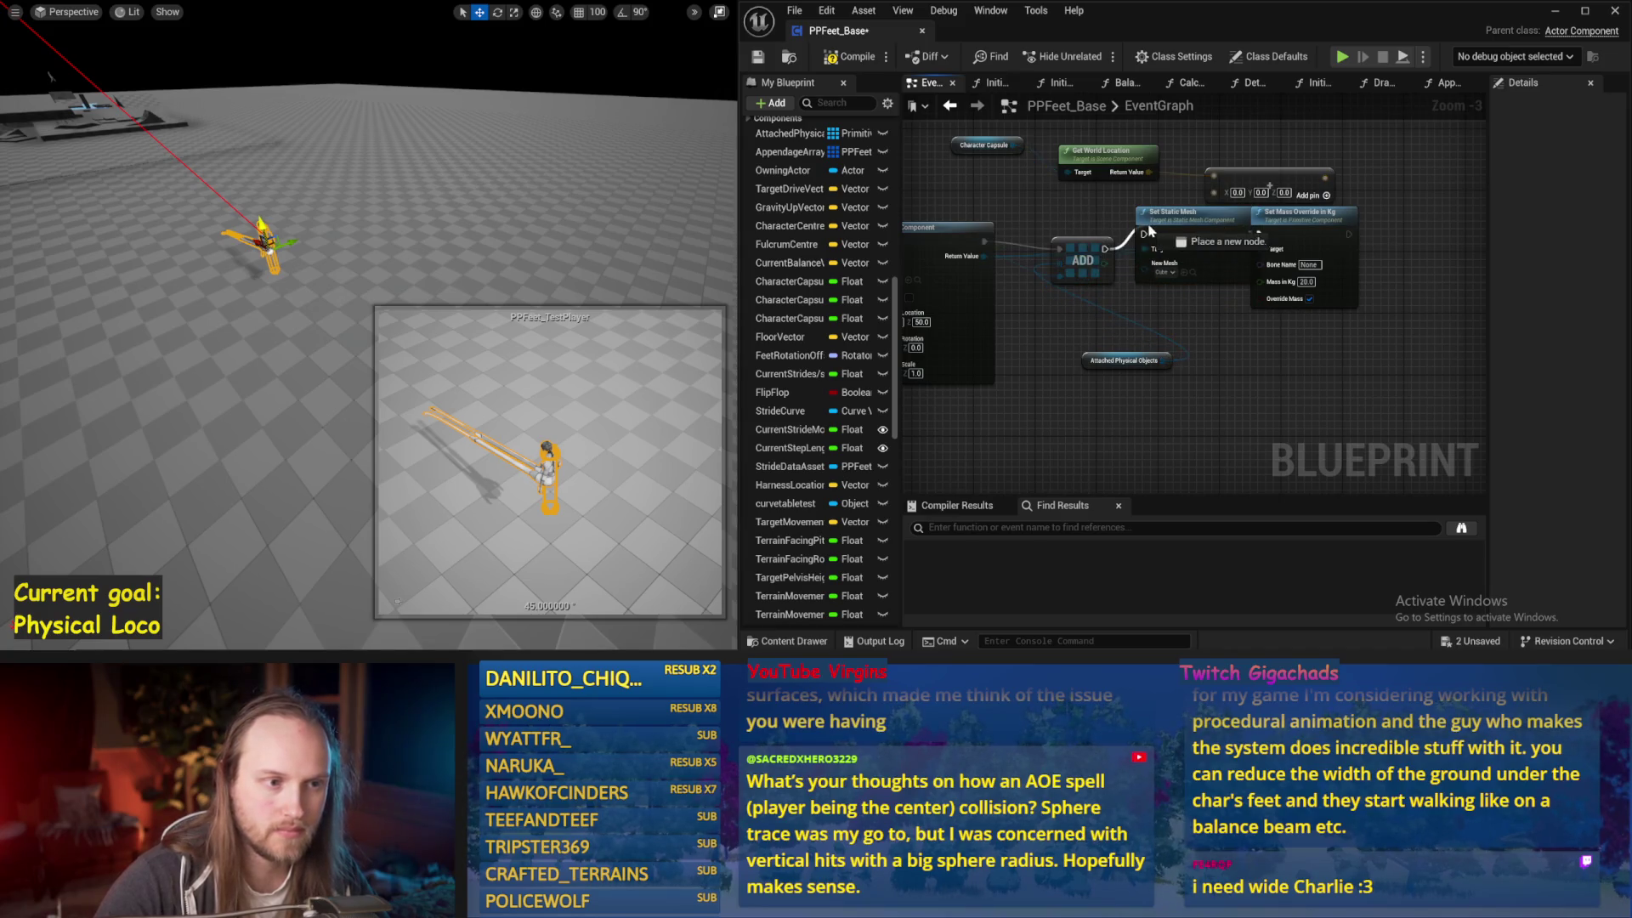
key(alt+p)
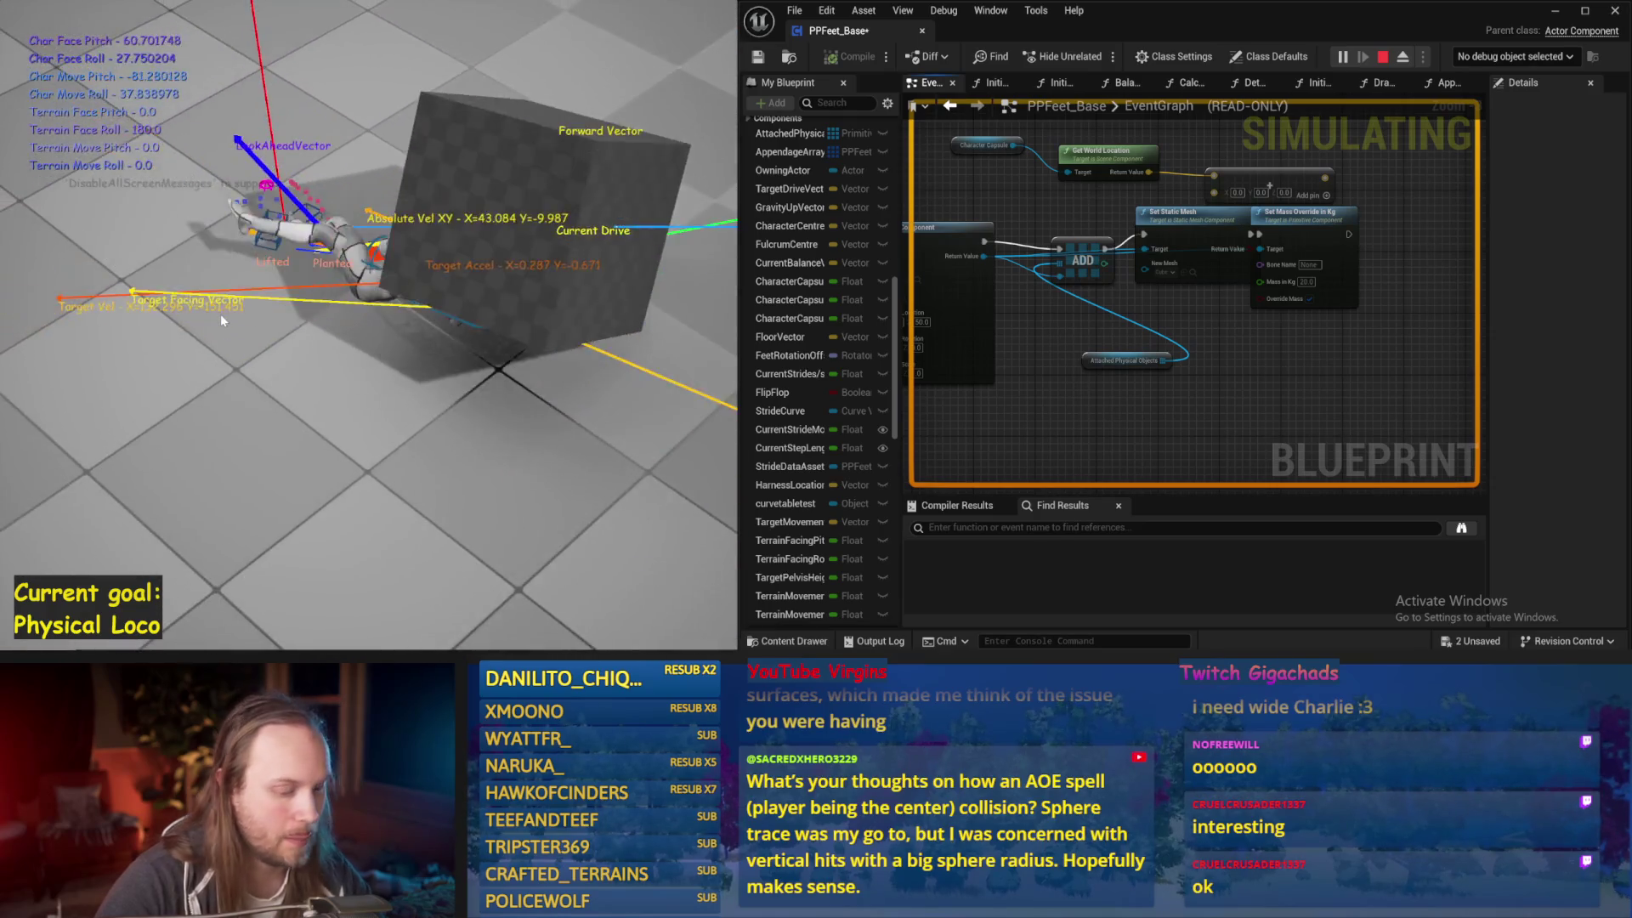
Stop the play-test, simulate and stop again, then nudge the ADD and Set Static Mesh nodes into line
key(Escape)
key(alt+s)
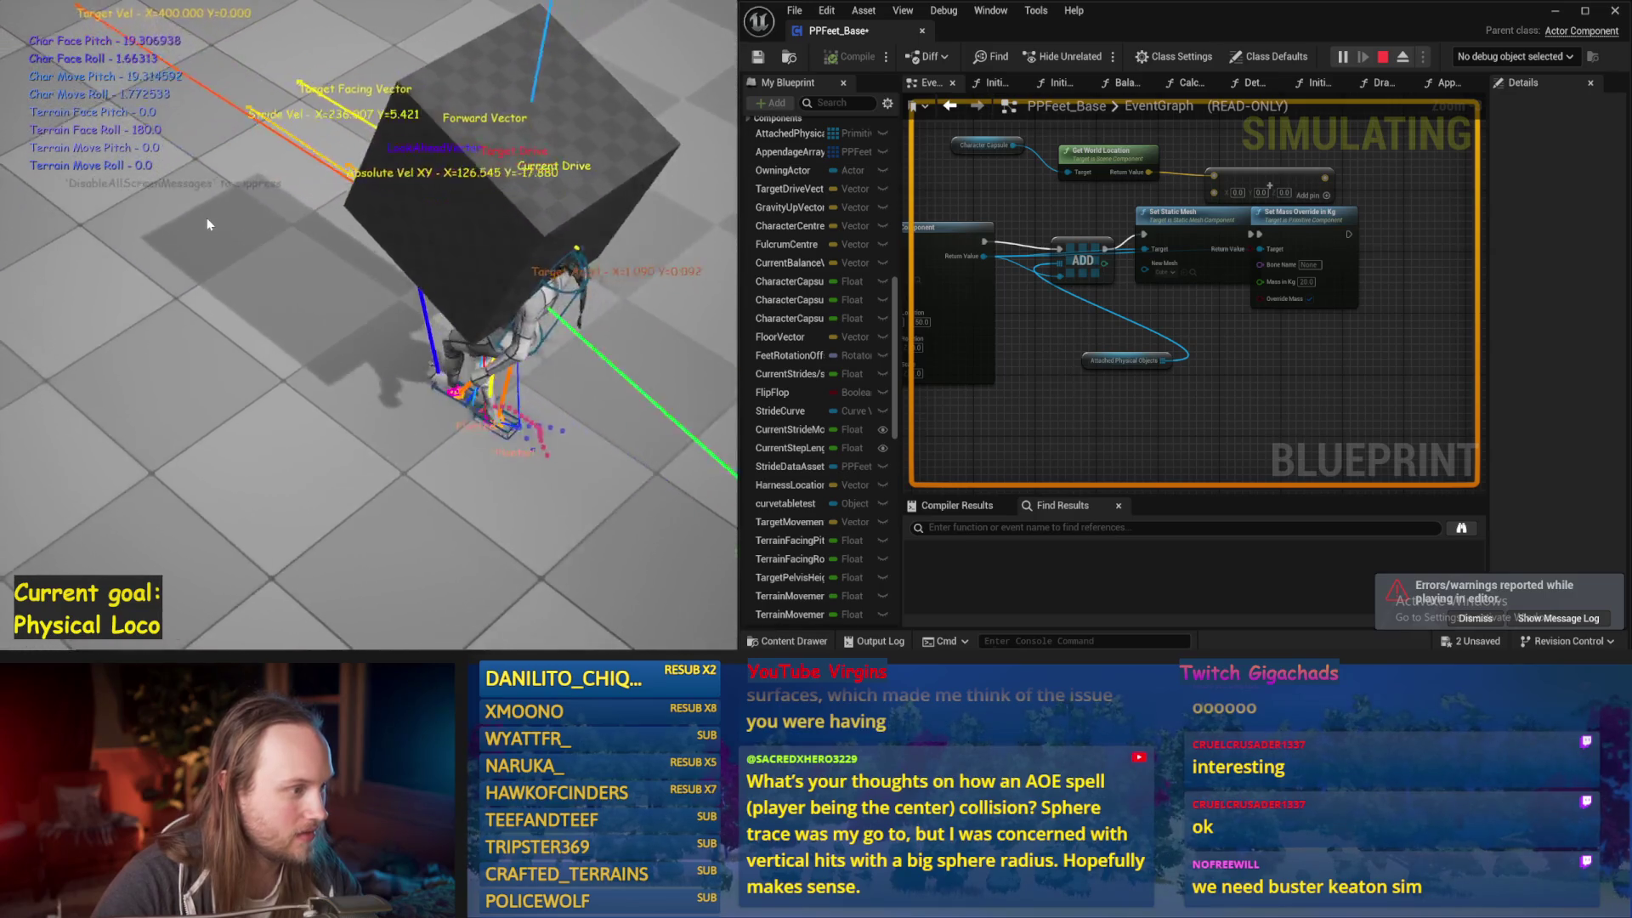
key(Escape)
drag(1013, 292, 1013, 263)
drag(1114, 271, 1088, 263)
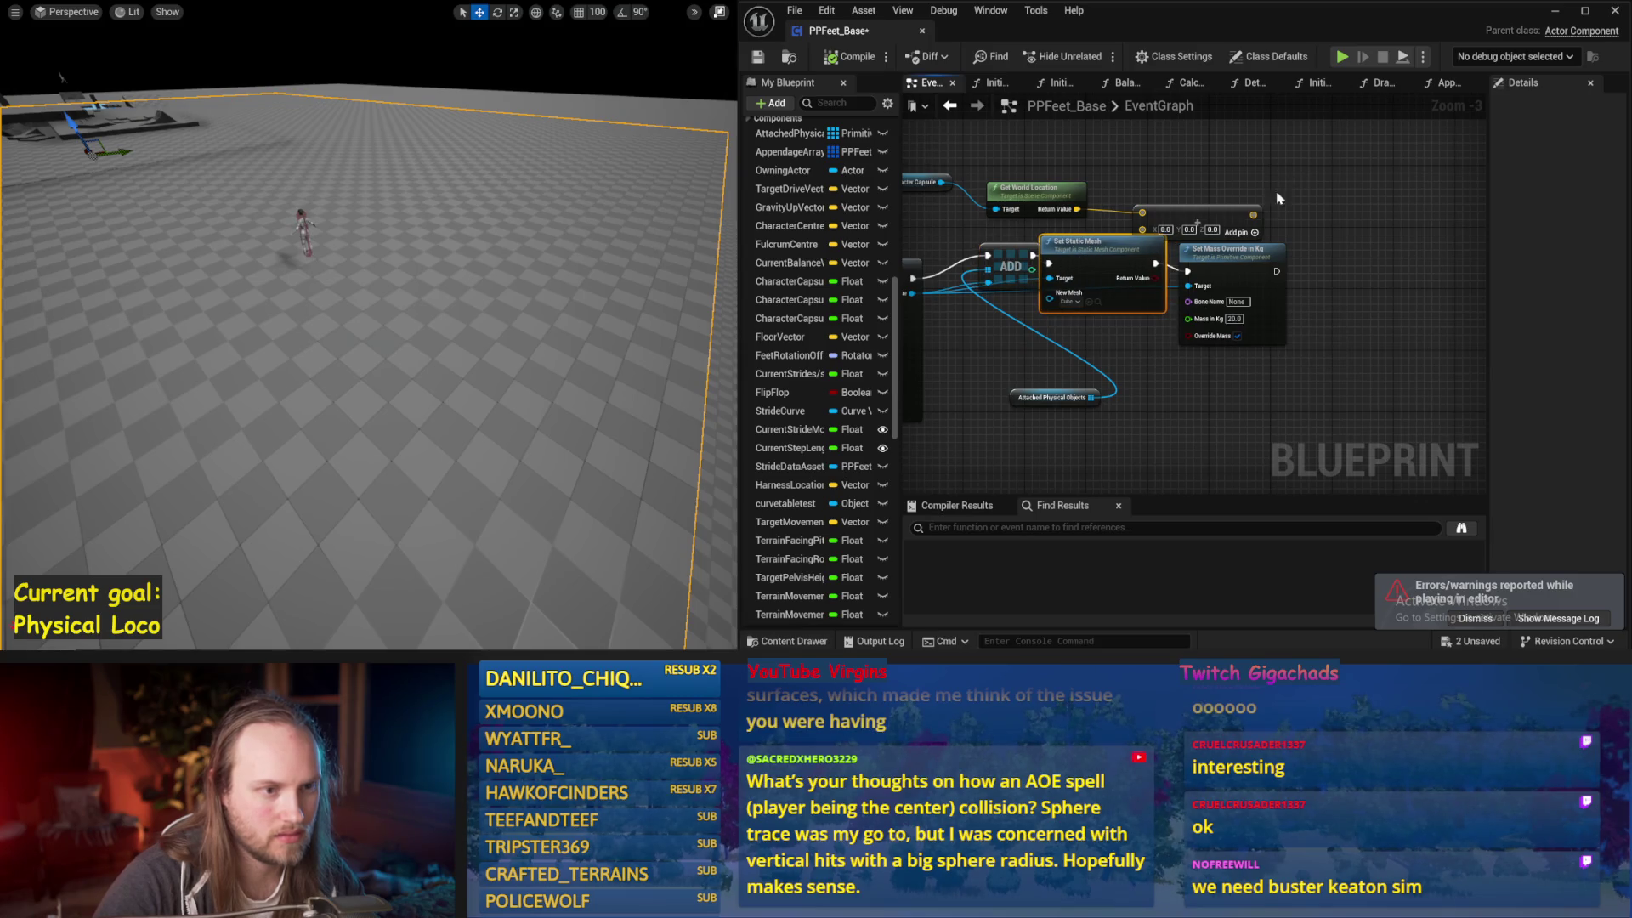
Change the Set Static Mesh node's New Mesh from Cube to Sphere, then play-test it
click(1084, 302)
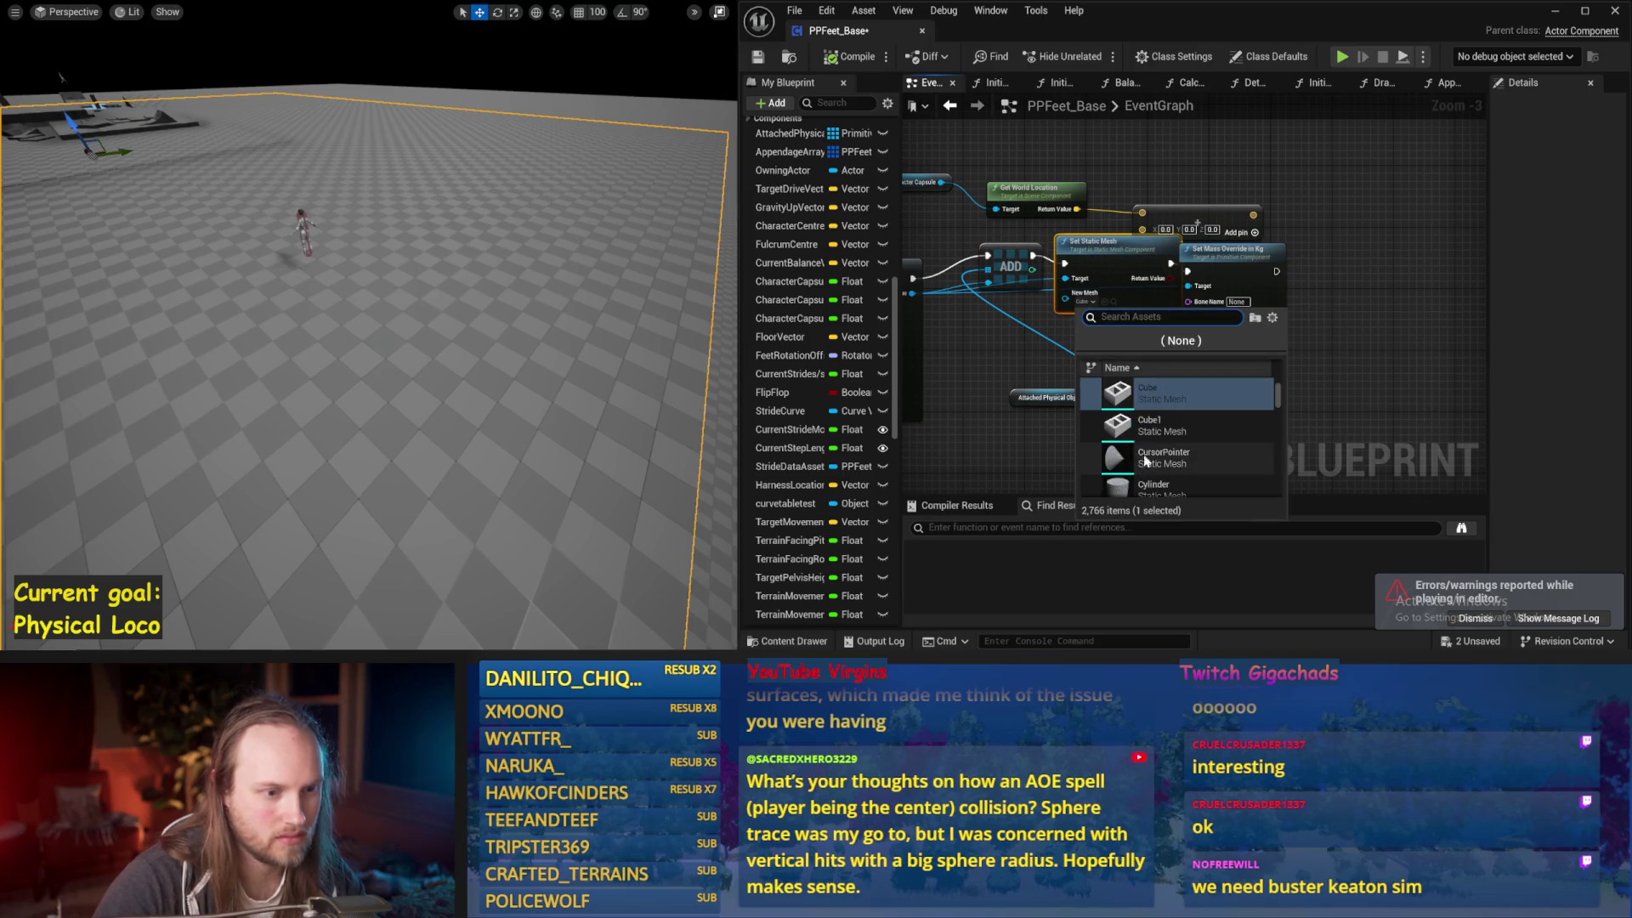
mouse_move(1161, 420)
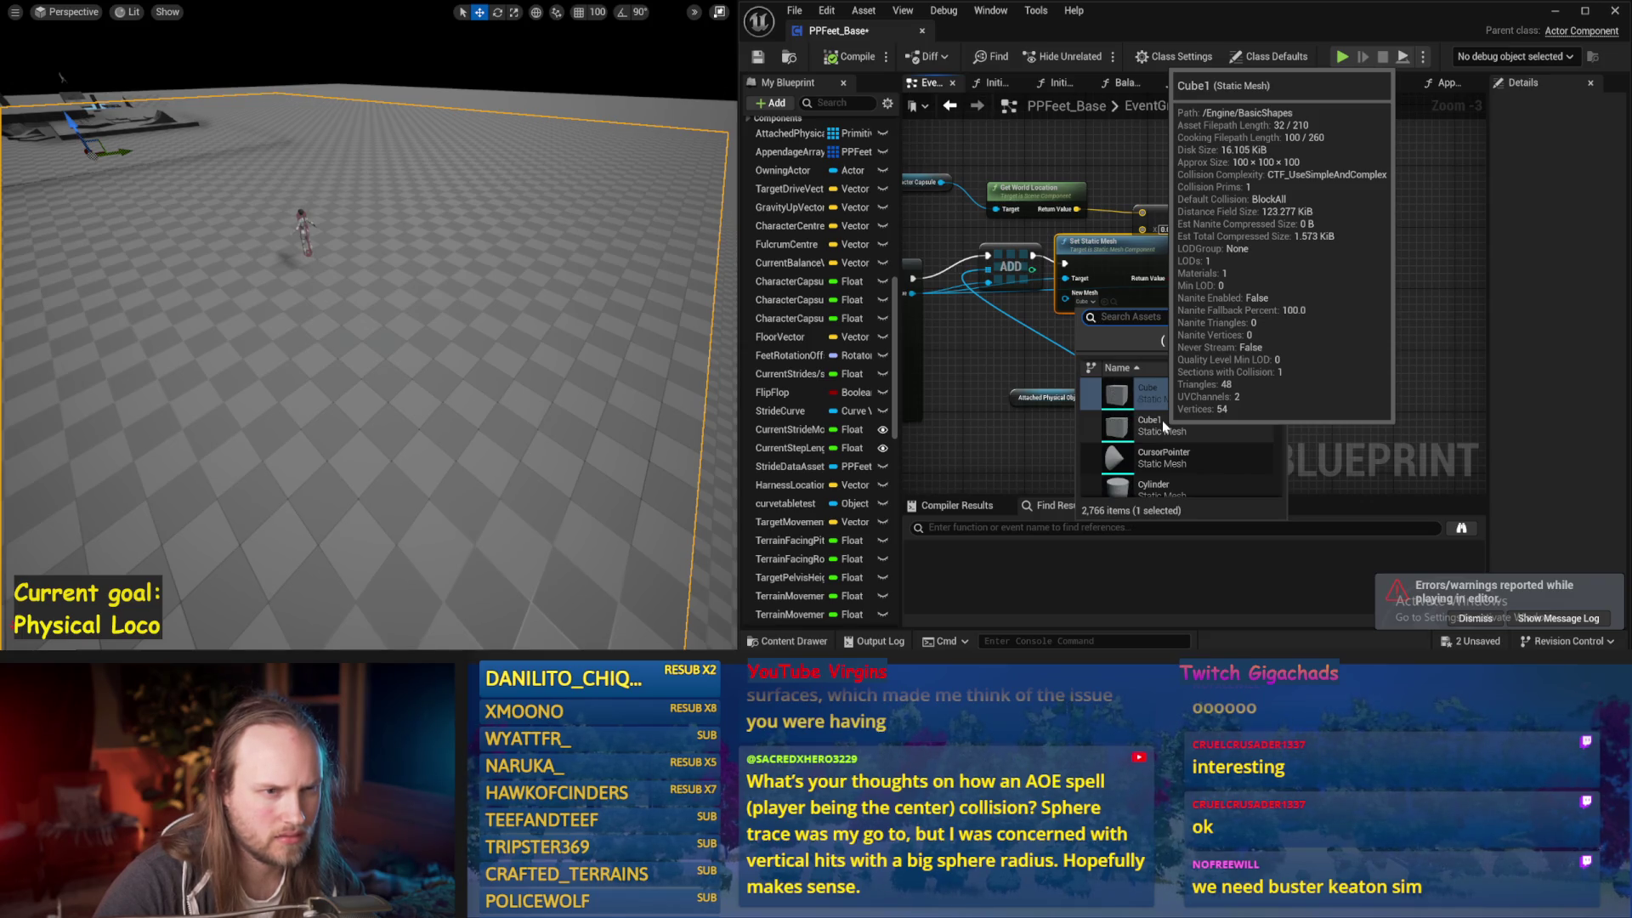
scroll(1188, 412, down, 2)
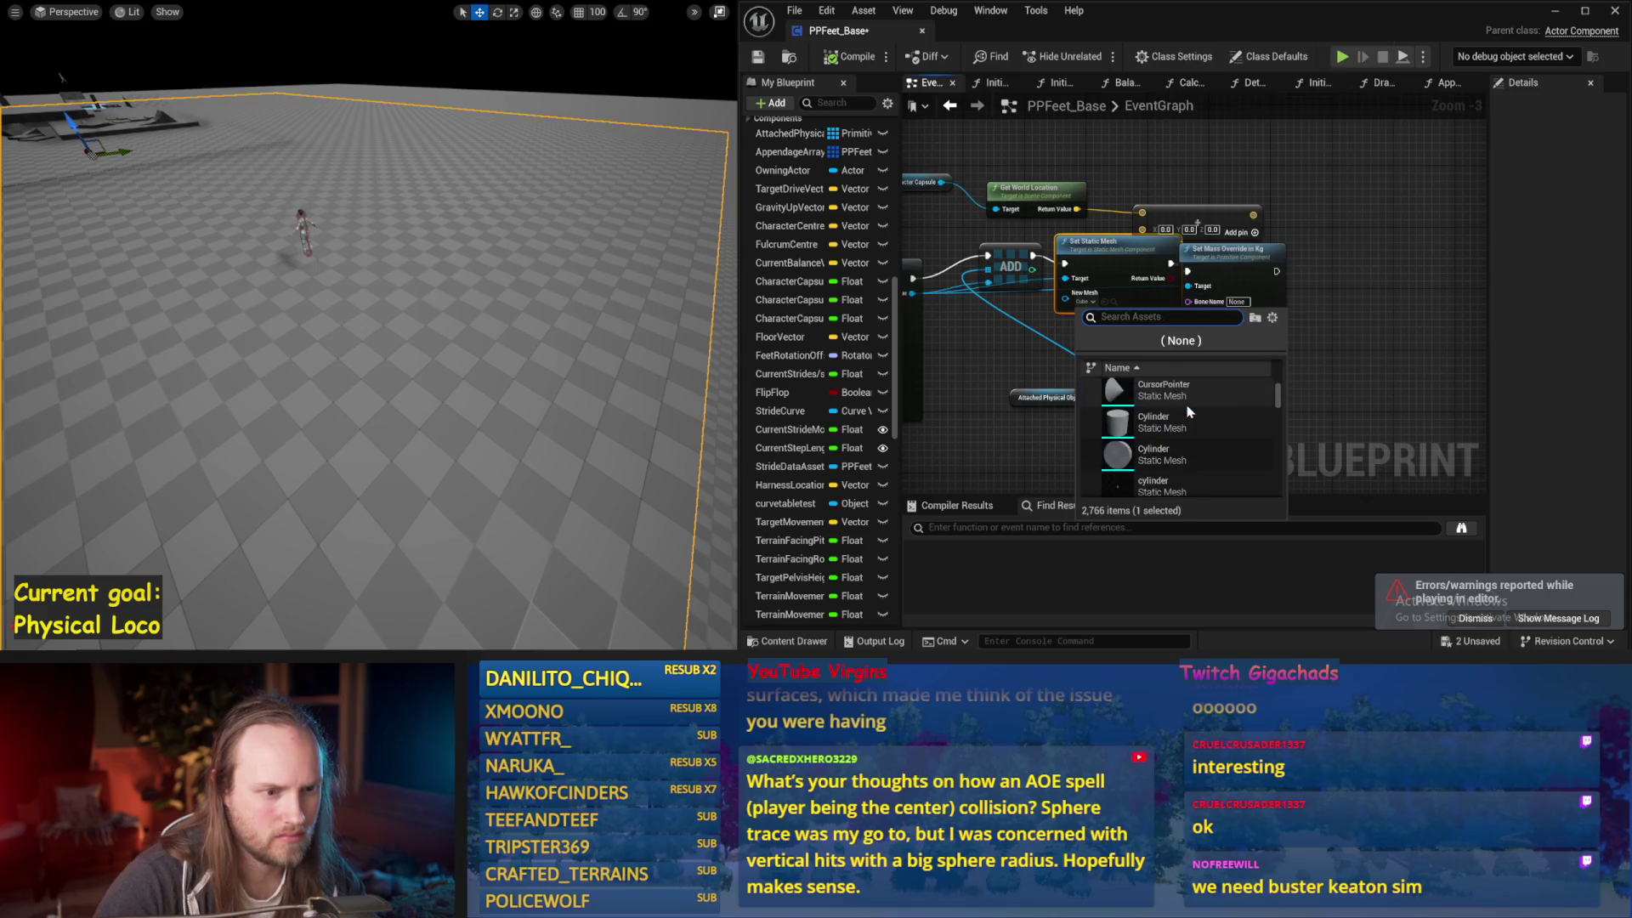
scroll(1189, 411, down, 5)
mouse_move(1172, 461)
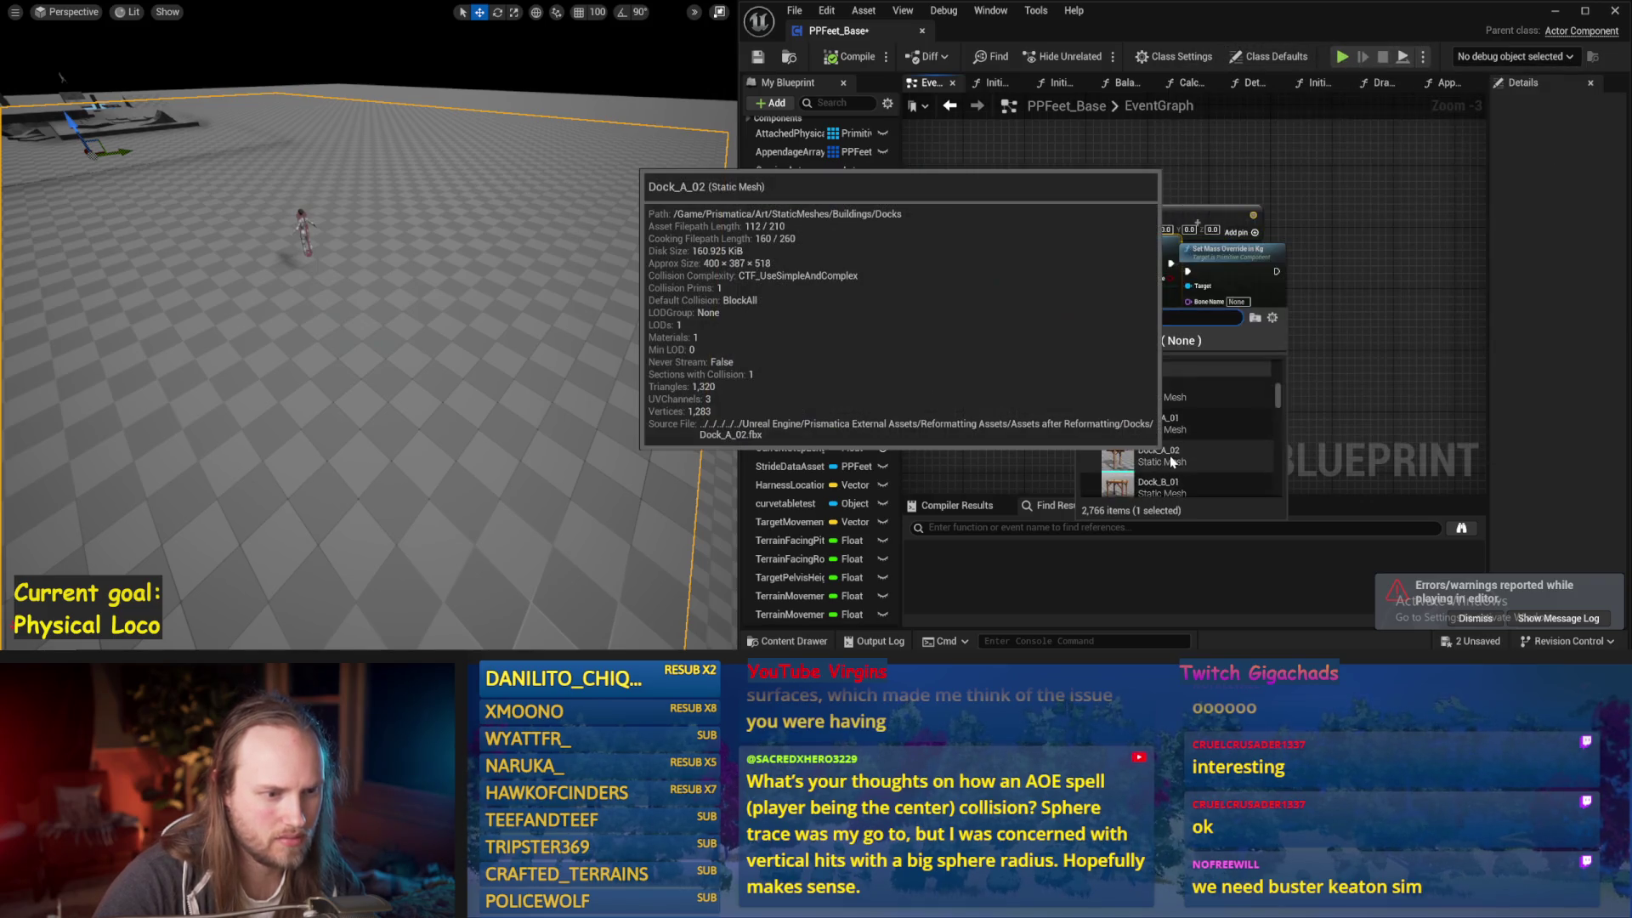
text(s)
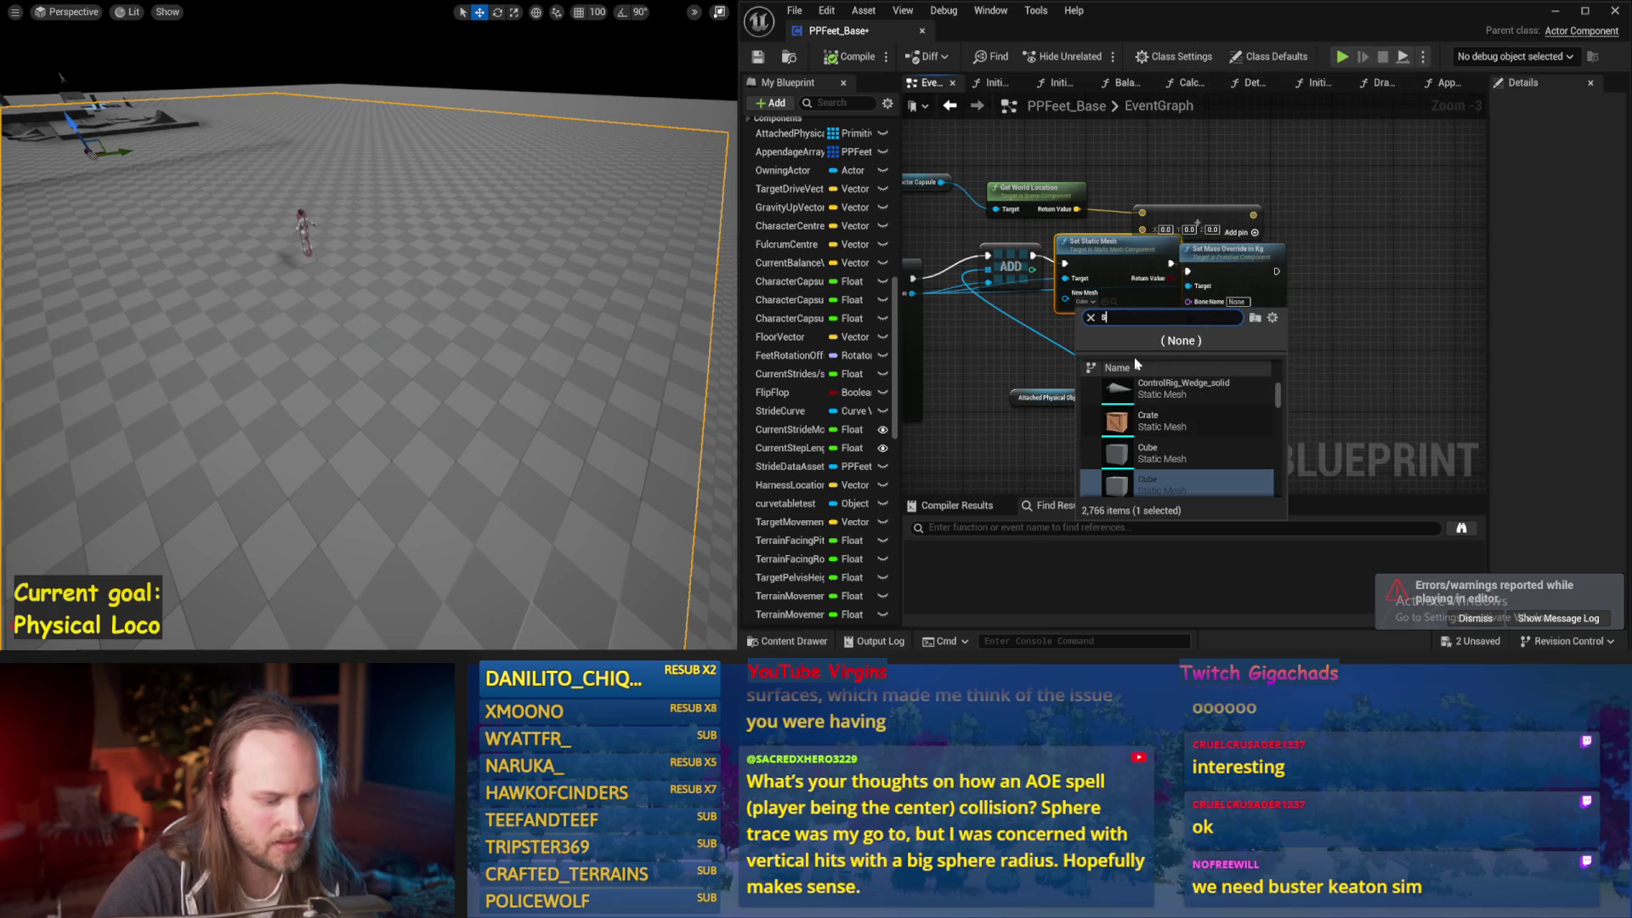
text(phere)
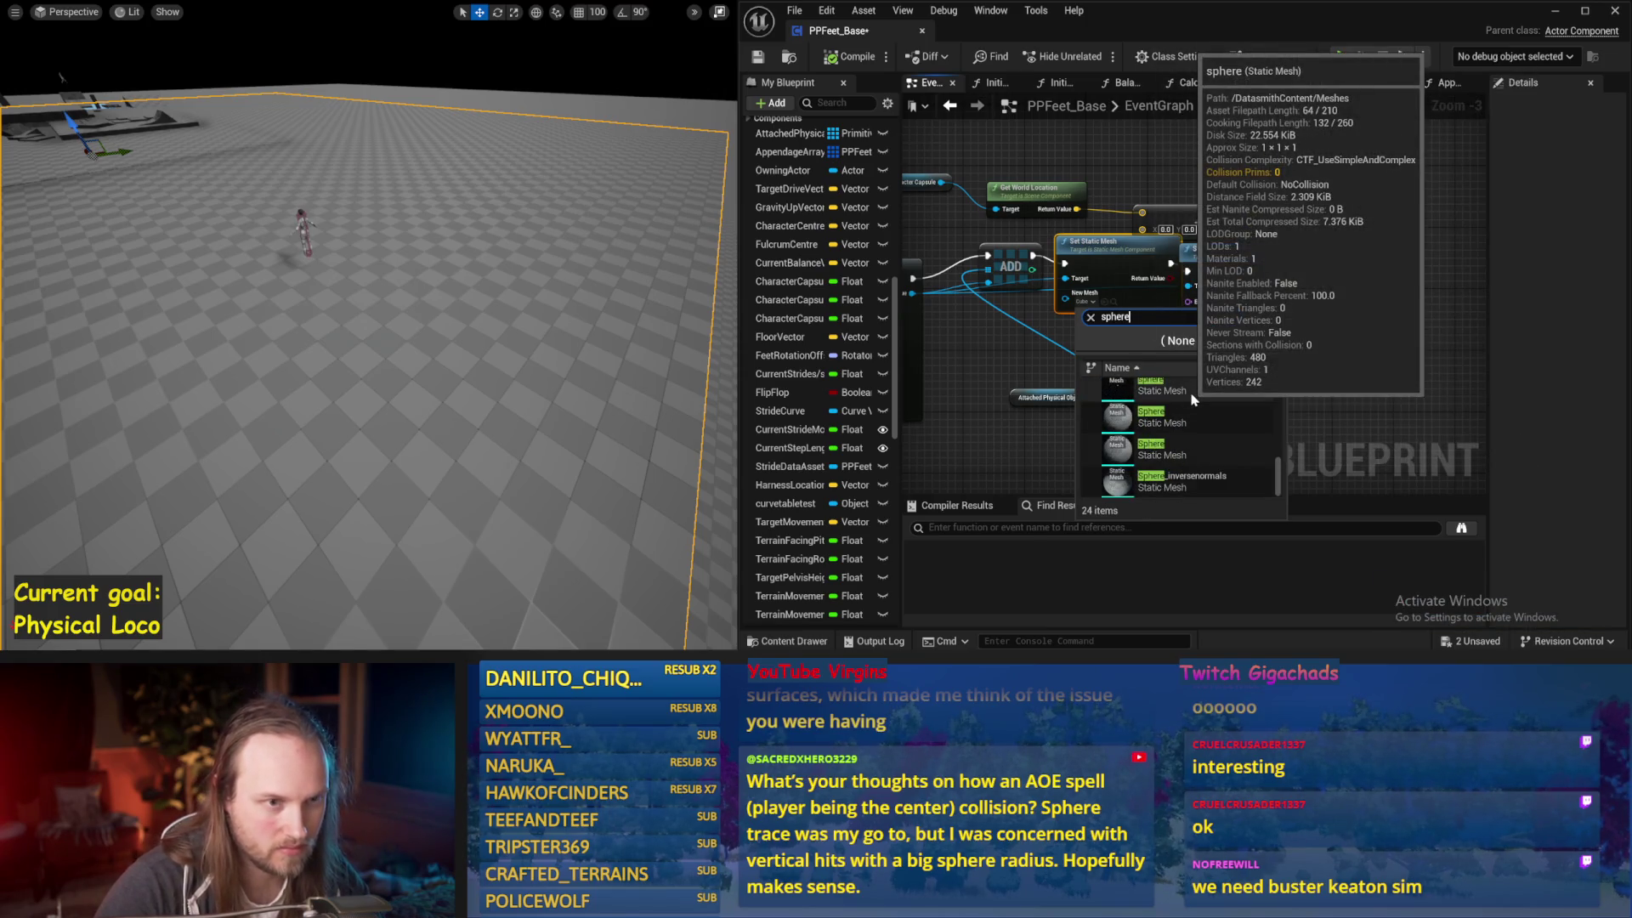
click(1192, 400)
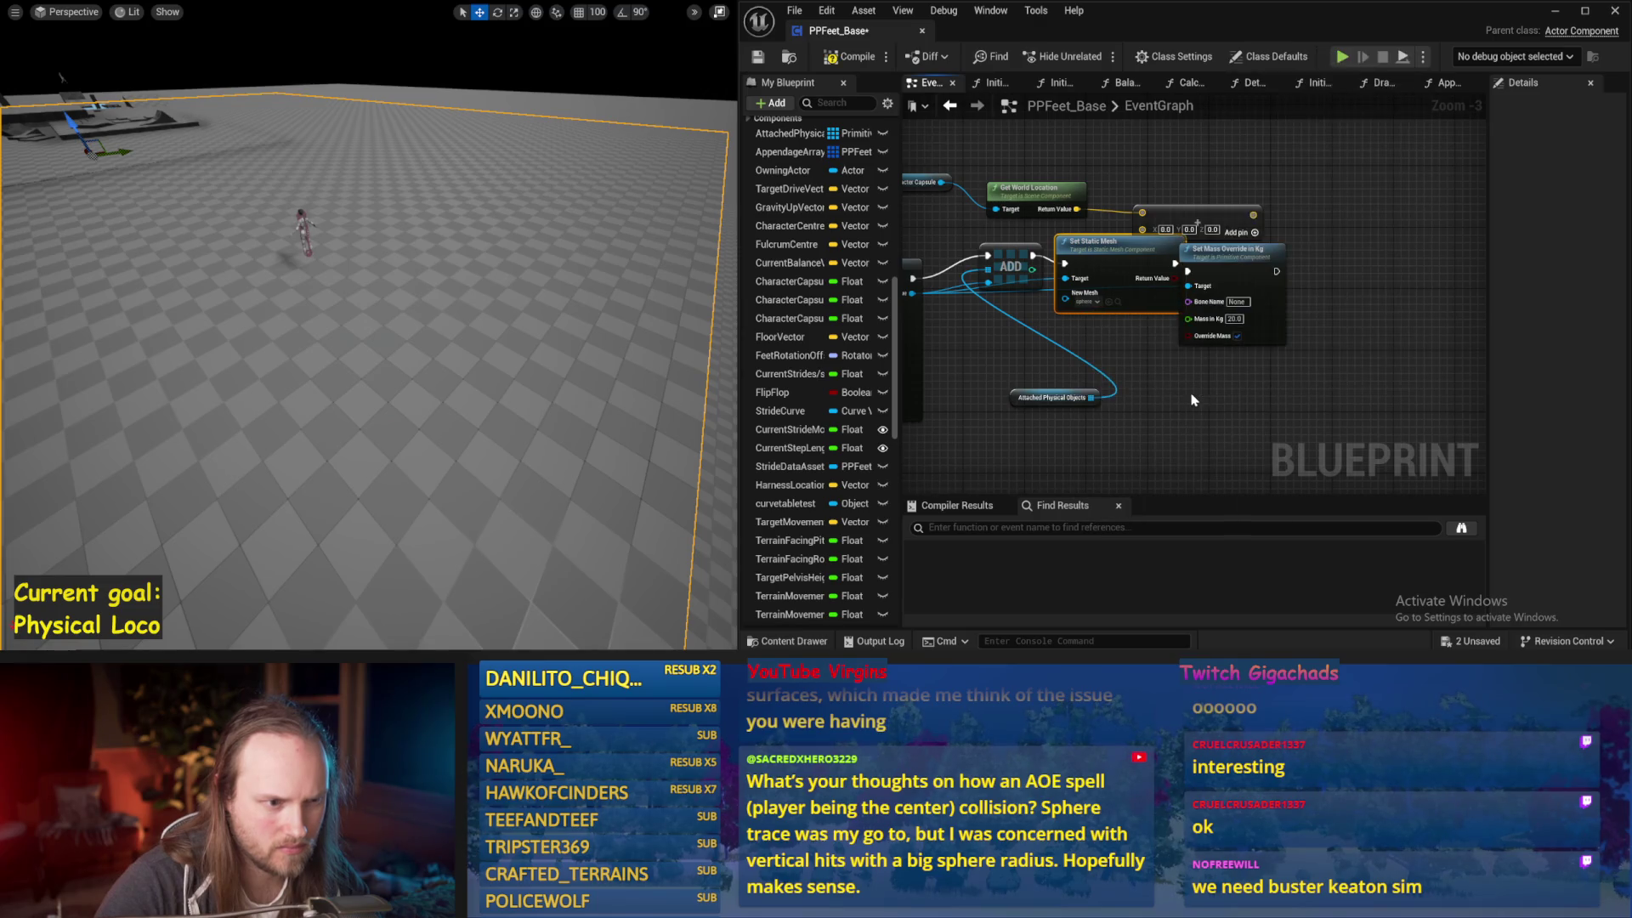
drag(714, 312, 668, 305)
key(alt+p)
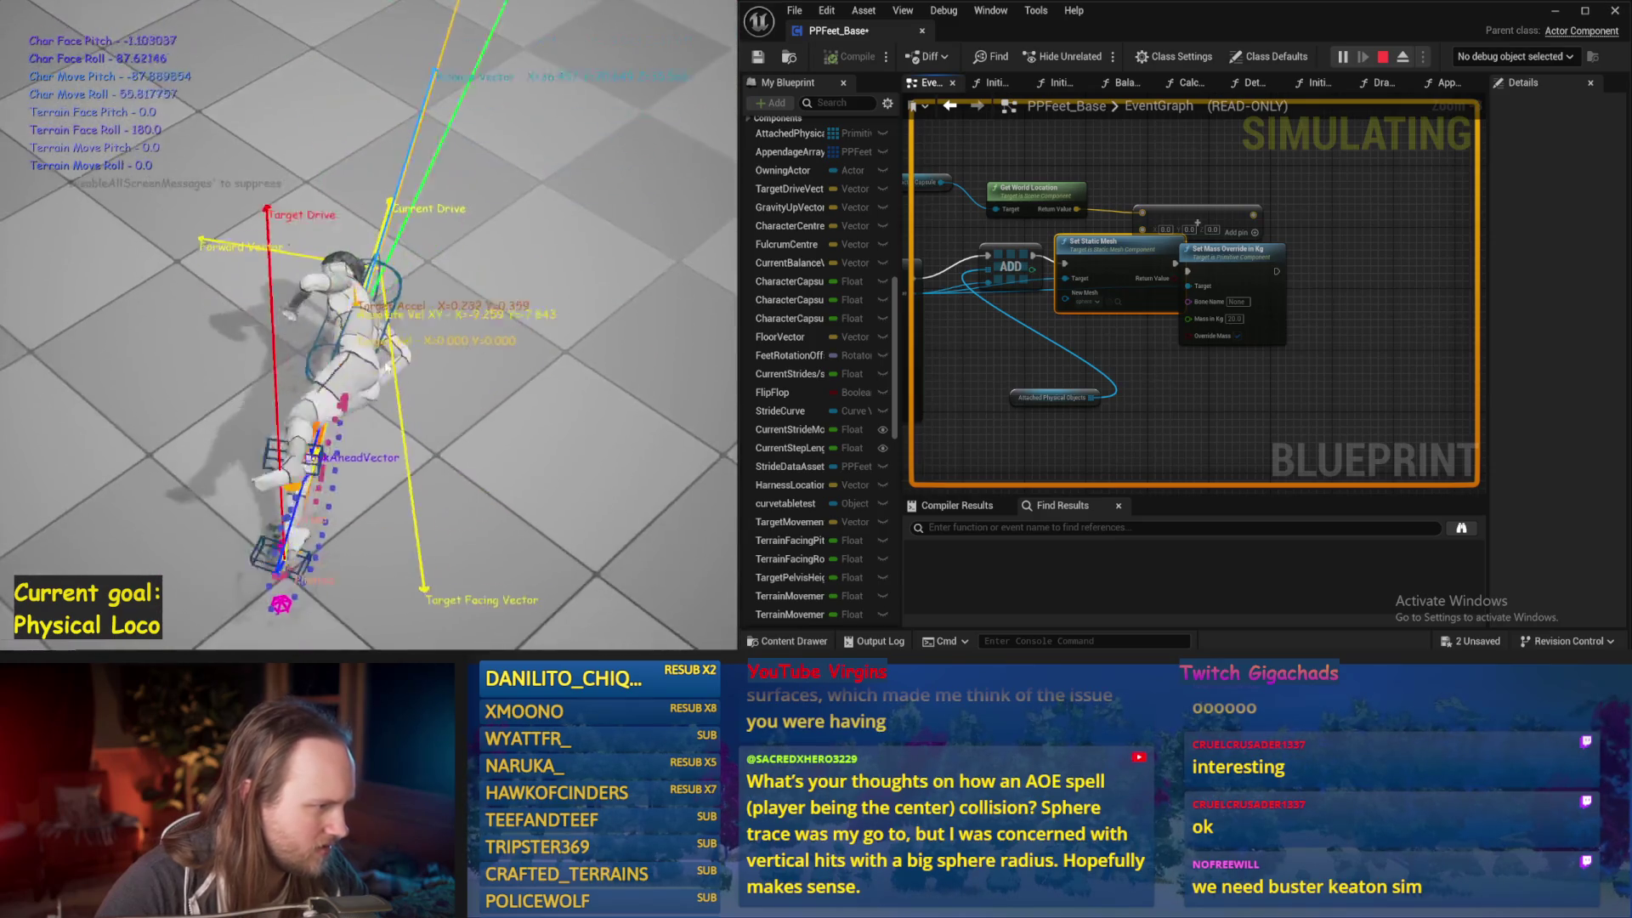
Stop the simulation, confirm Sphere as the new mesh, and test-simulate it twice
key(Escape)
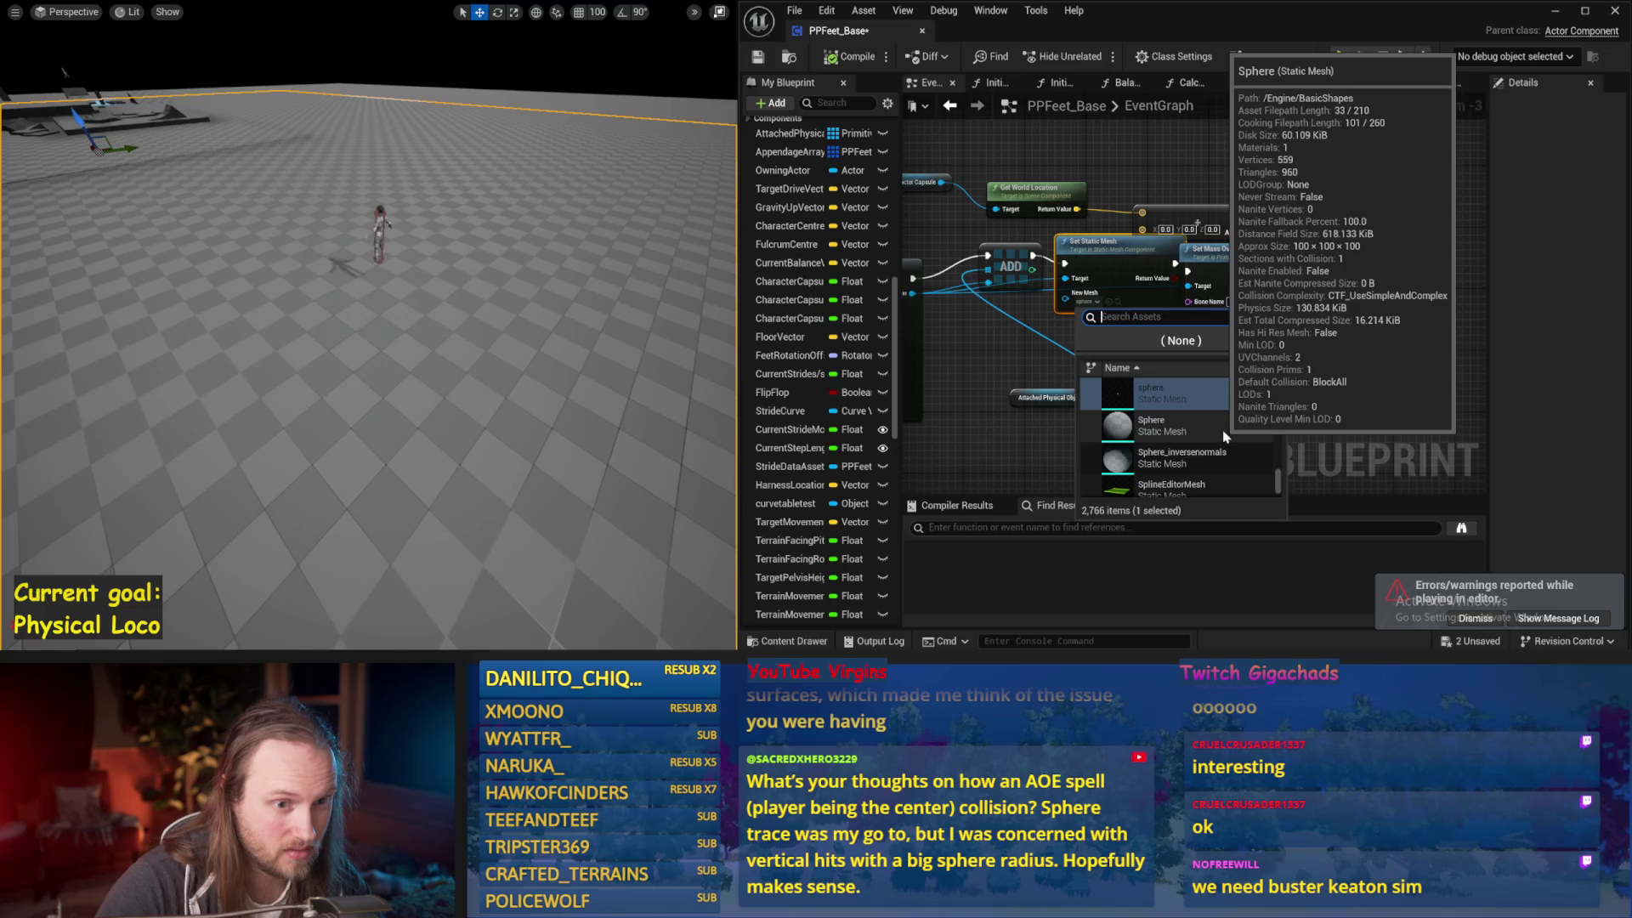
click(1162, 427)
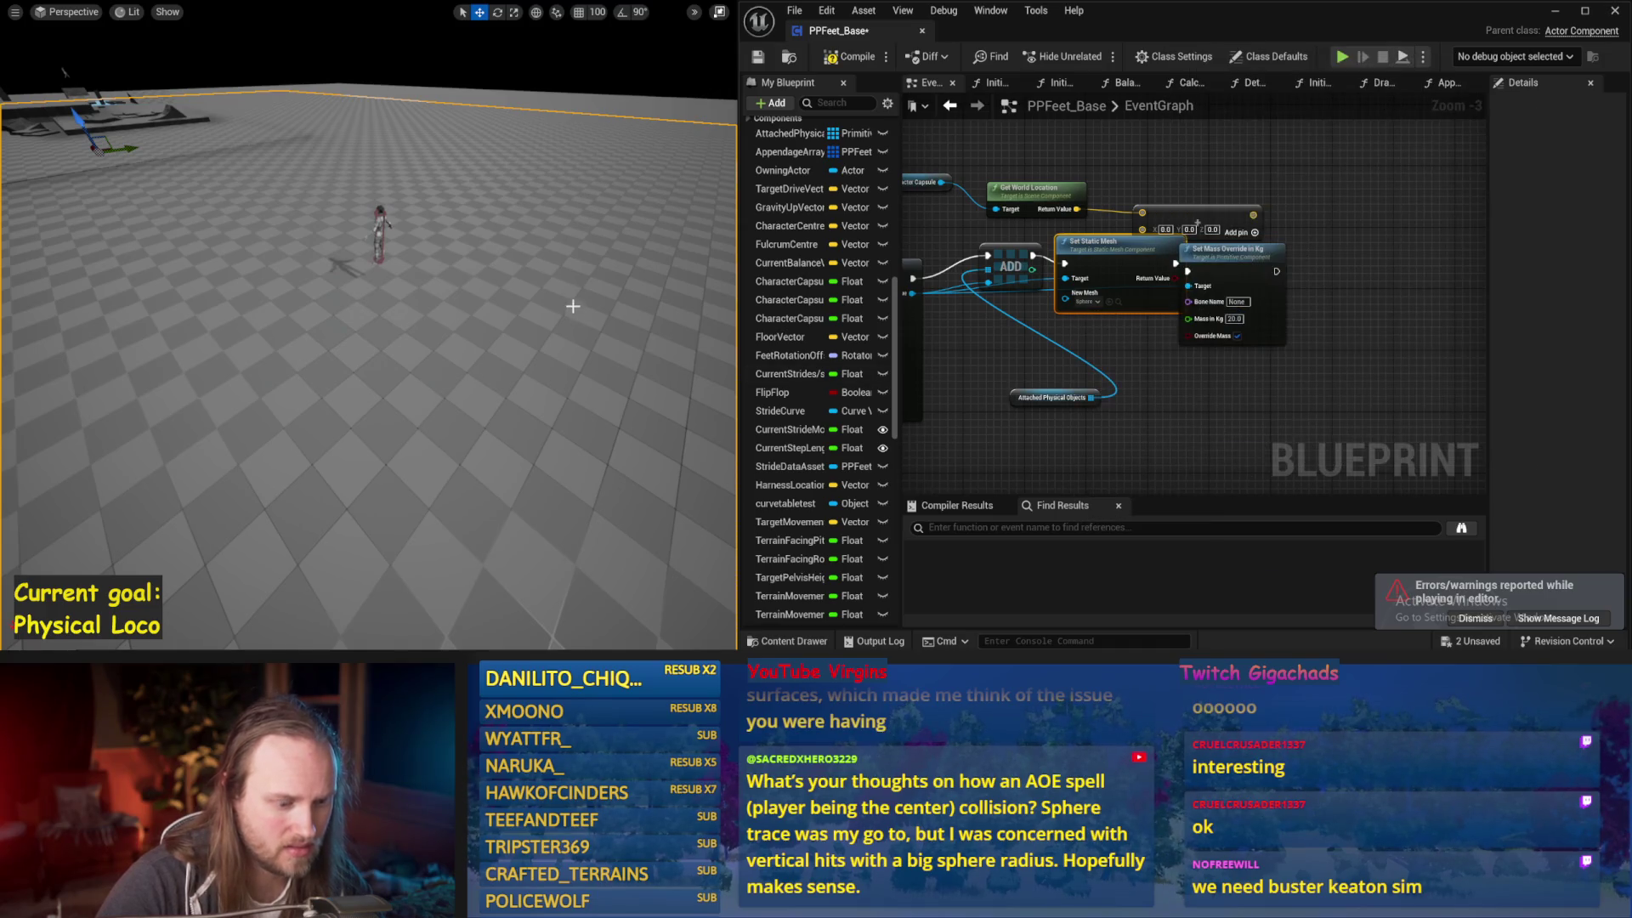
scroll(572, 310, up, 2)
key(alt+s)
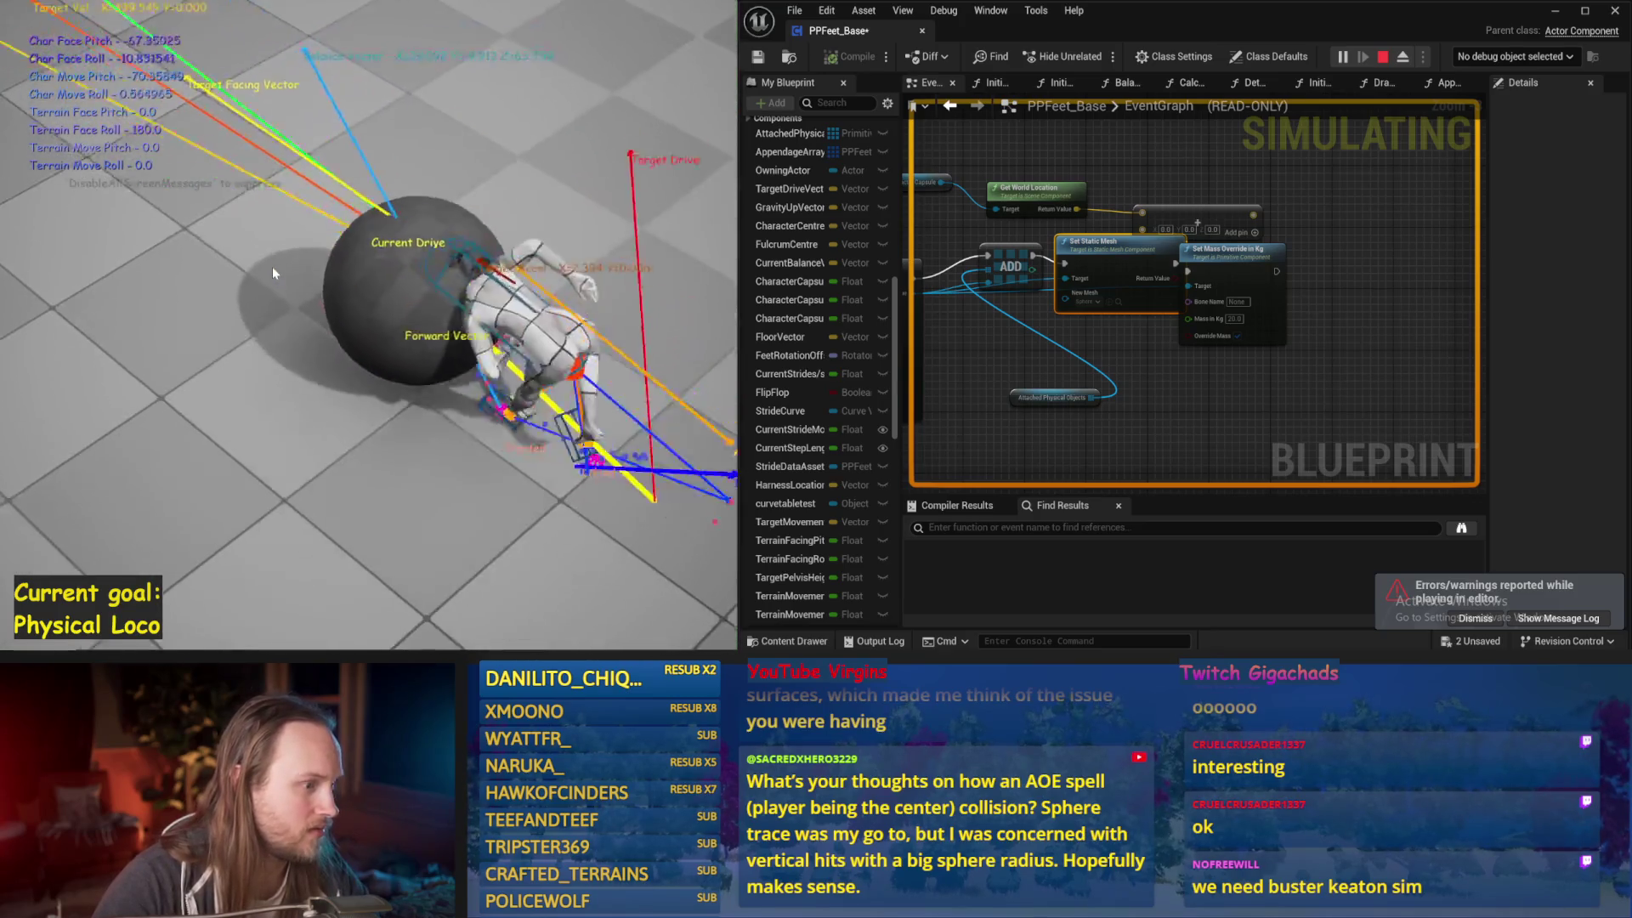
key(Escape)
key(alt+s)
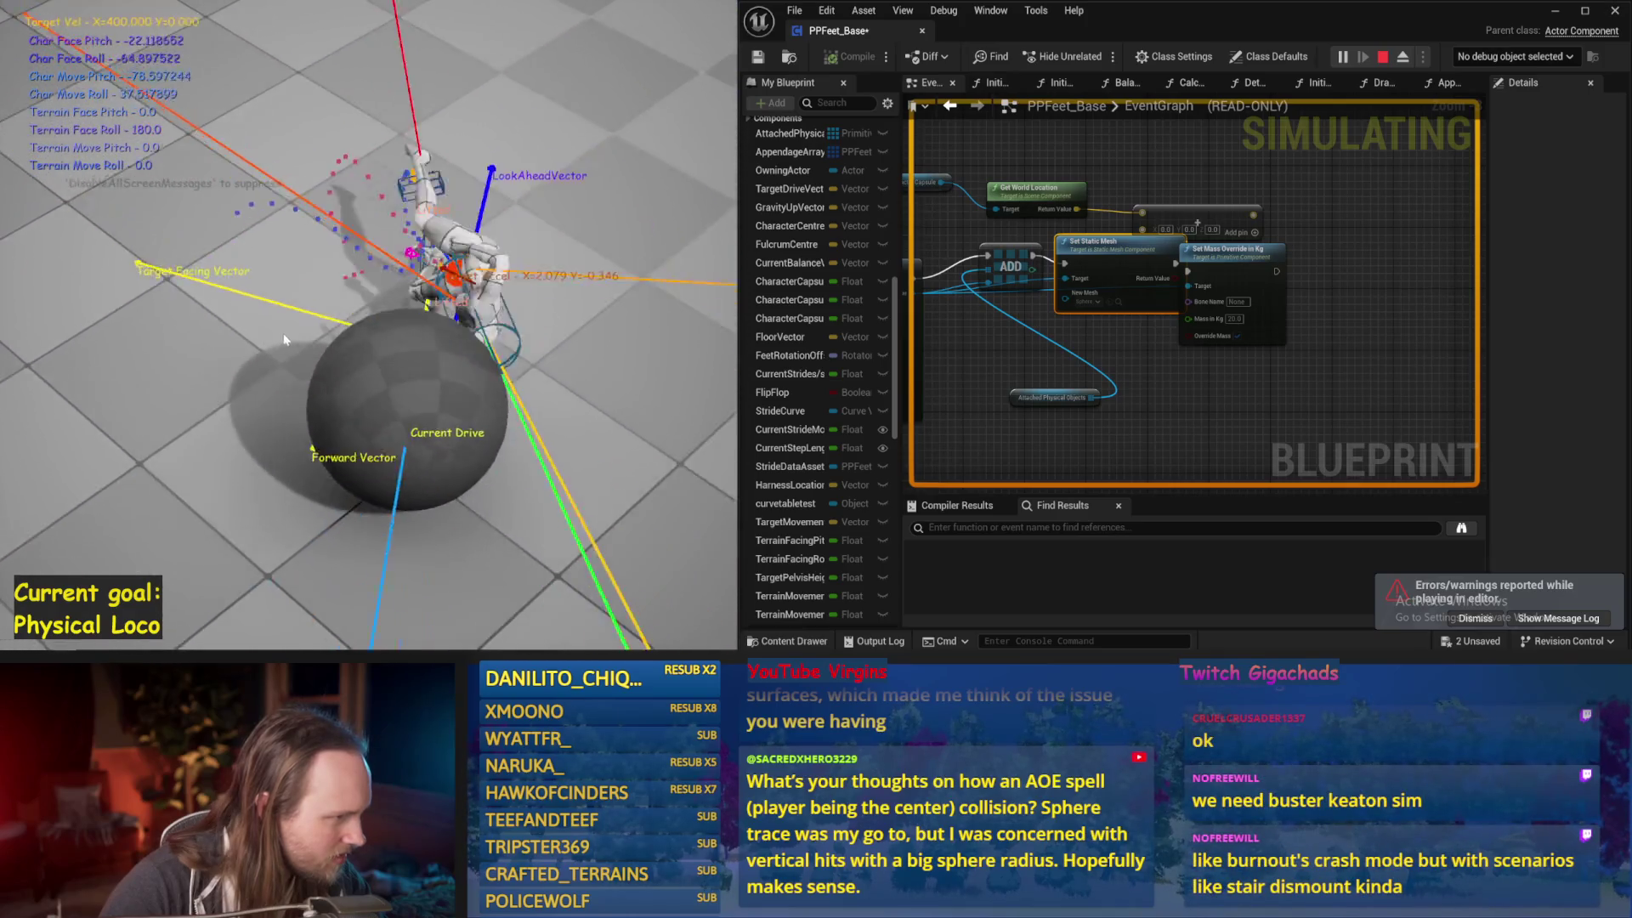
key(Escape)
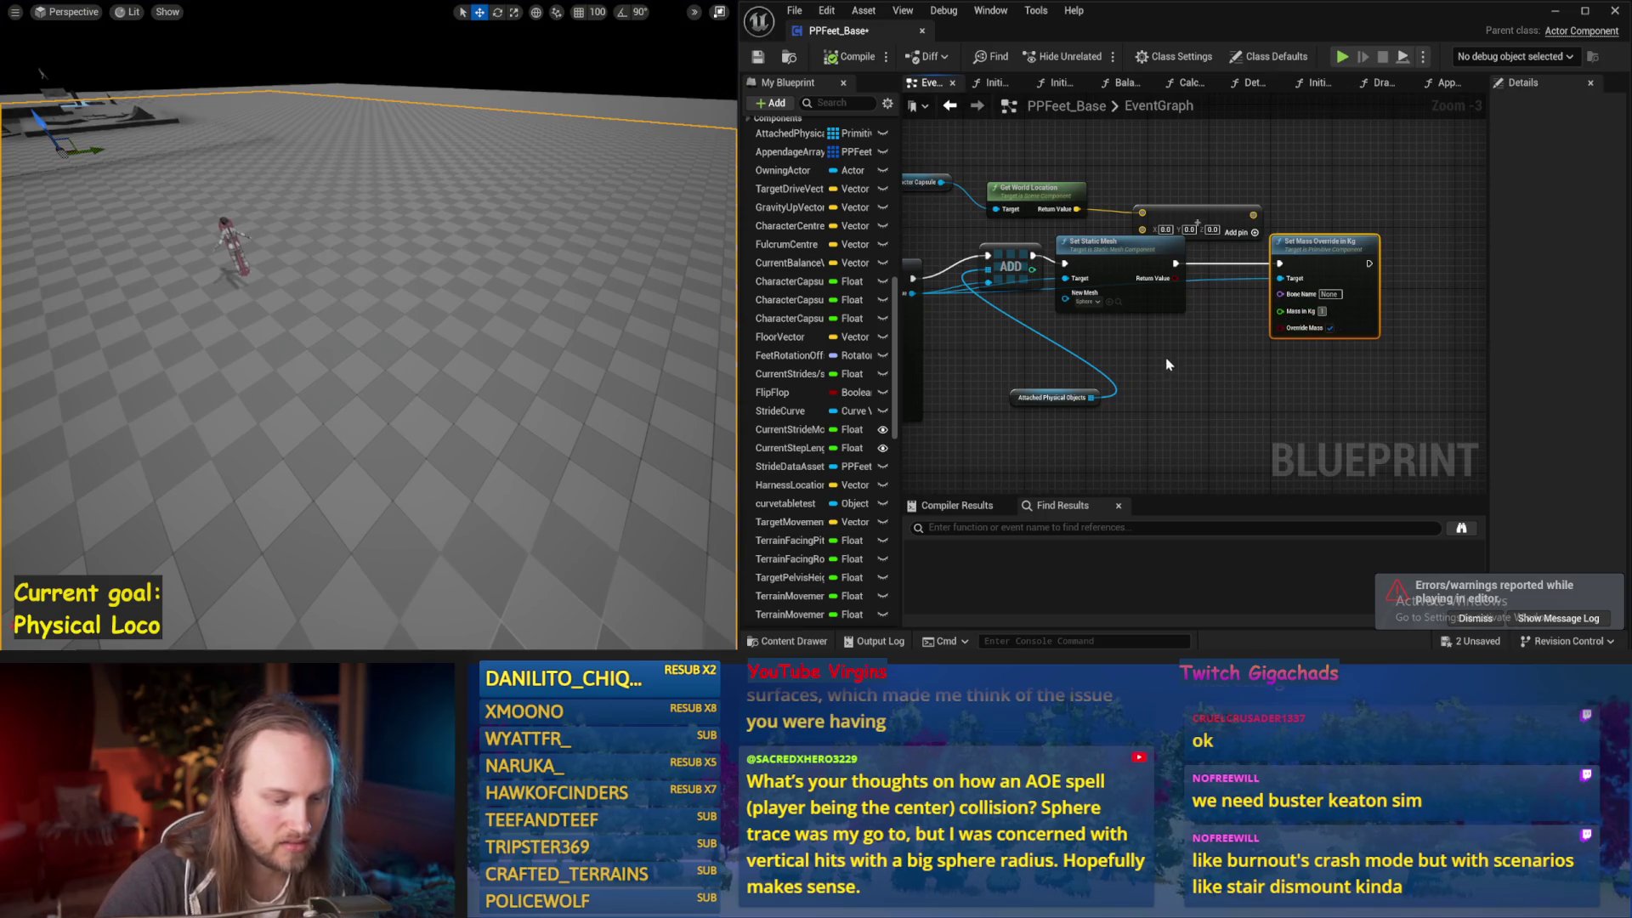
Commit Mass in Kg at 10.0 and re-run the simulation twice to test it
drag(714, 303, 740, 325)
key(alt+s)
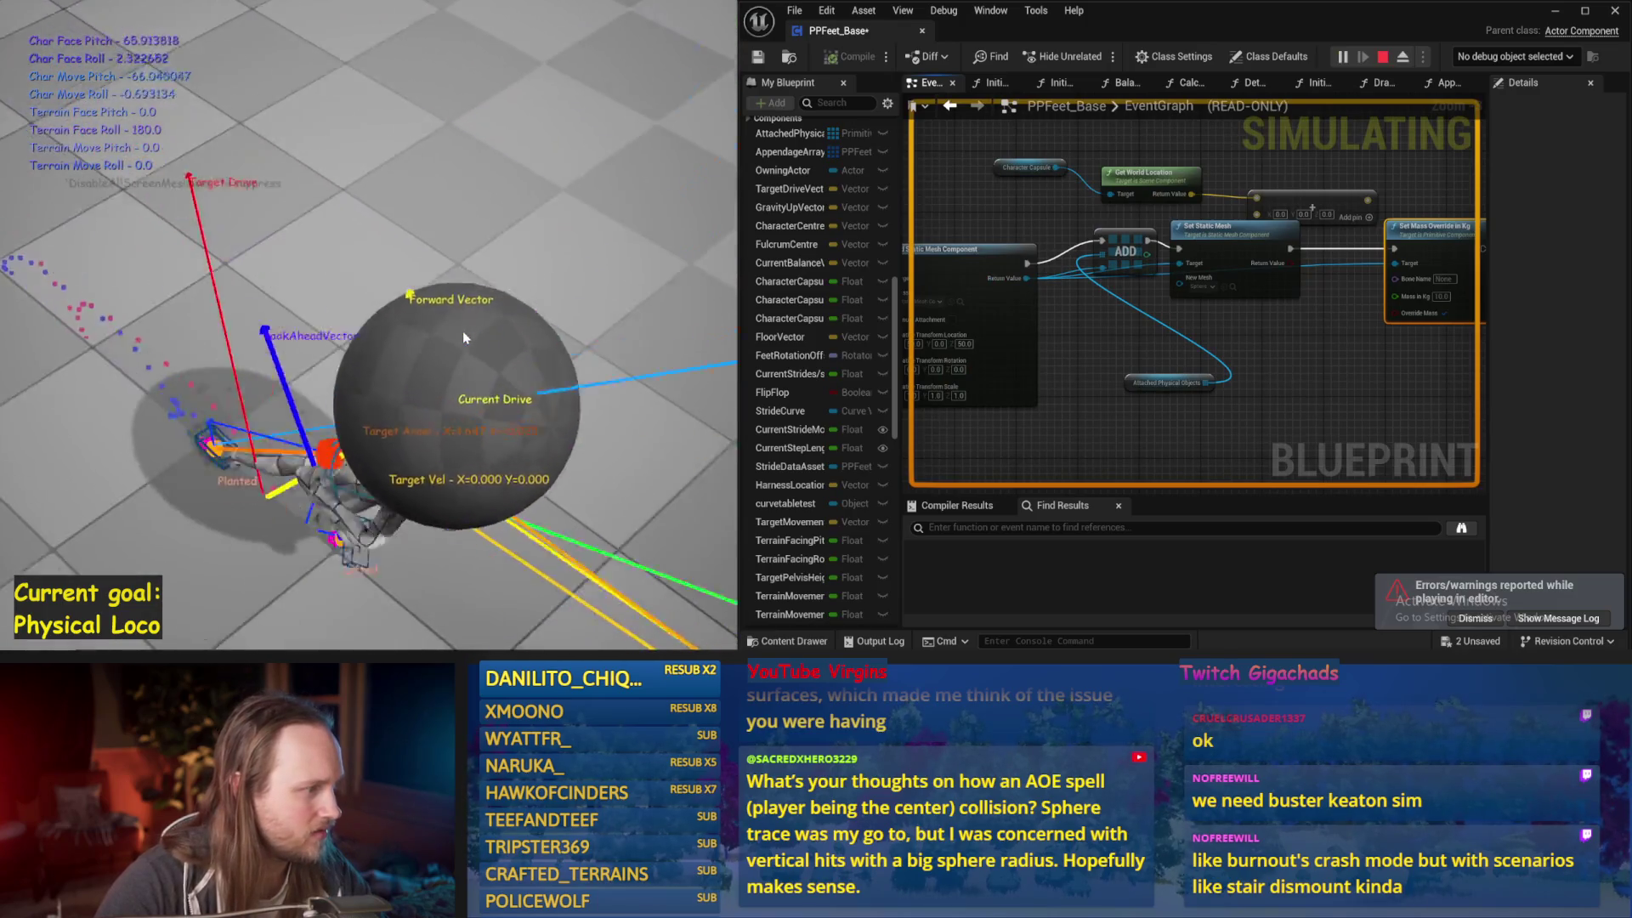
key(Escape)
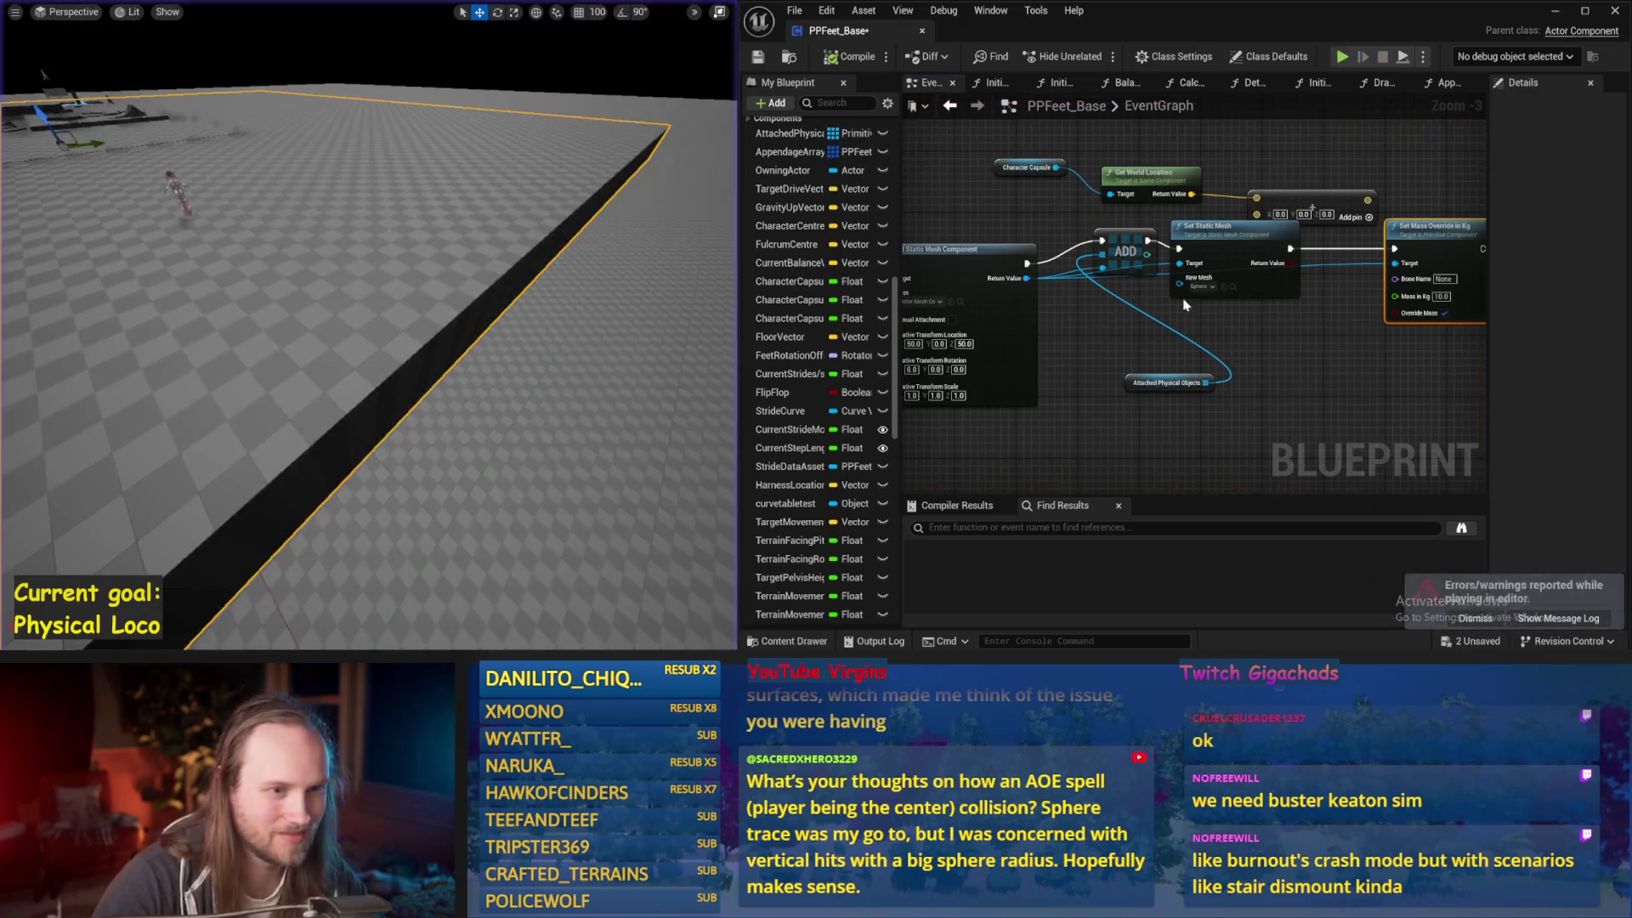
drag(387, 274, 365, 271)
key(alt+s)
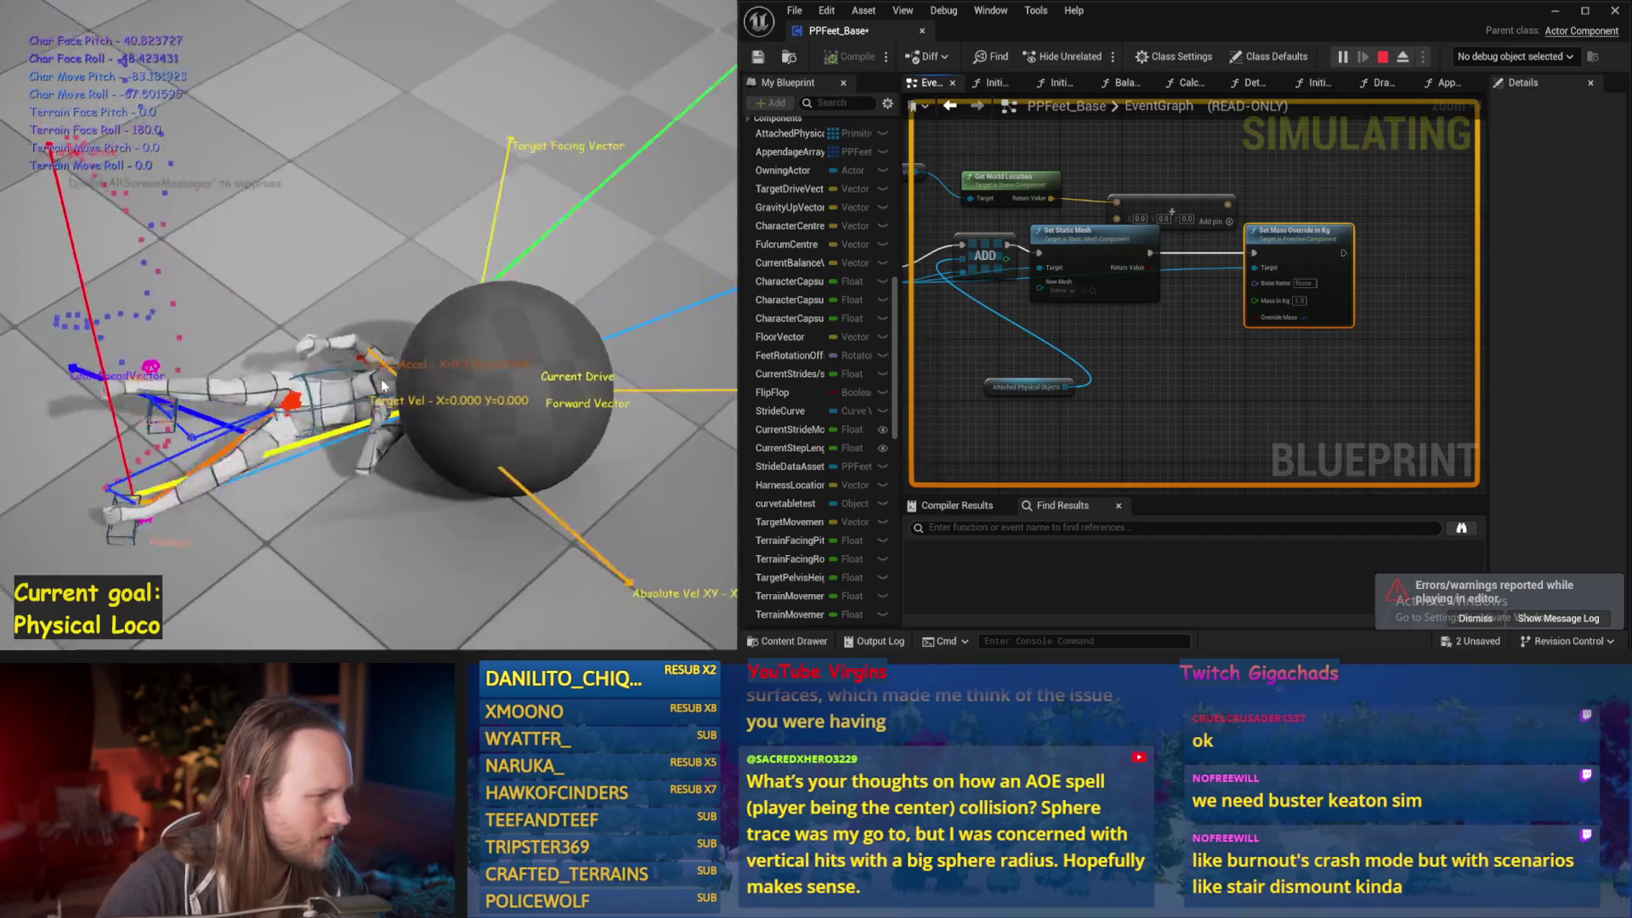
key(Escape)
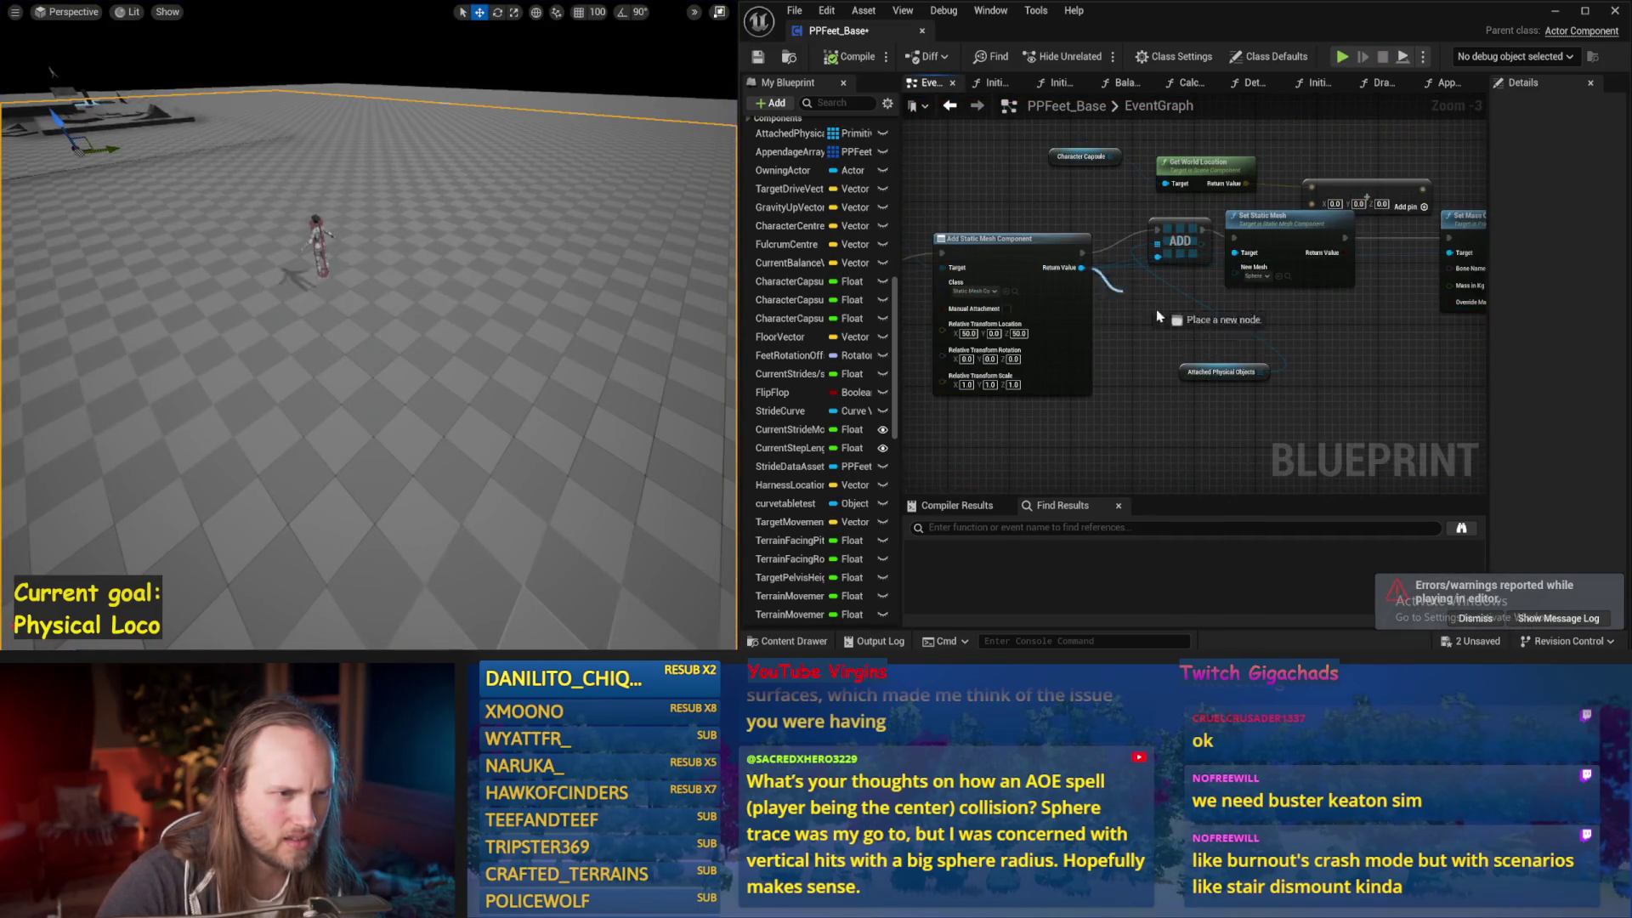
Spread the sphere-spawning nodes apart, bringing the Delay and Sequence nodes into view
drag(1147, 308, 1165, 317)
click(1101, 396)
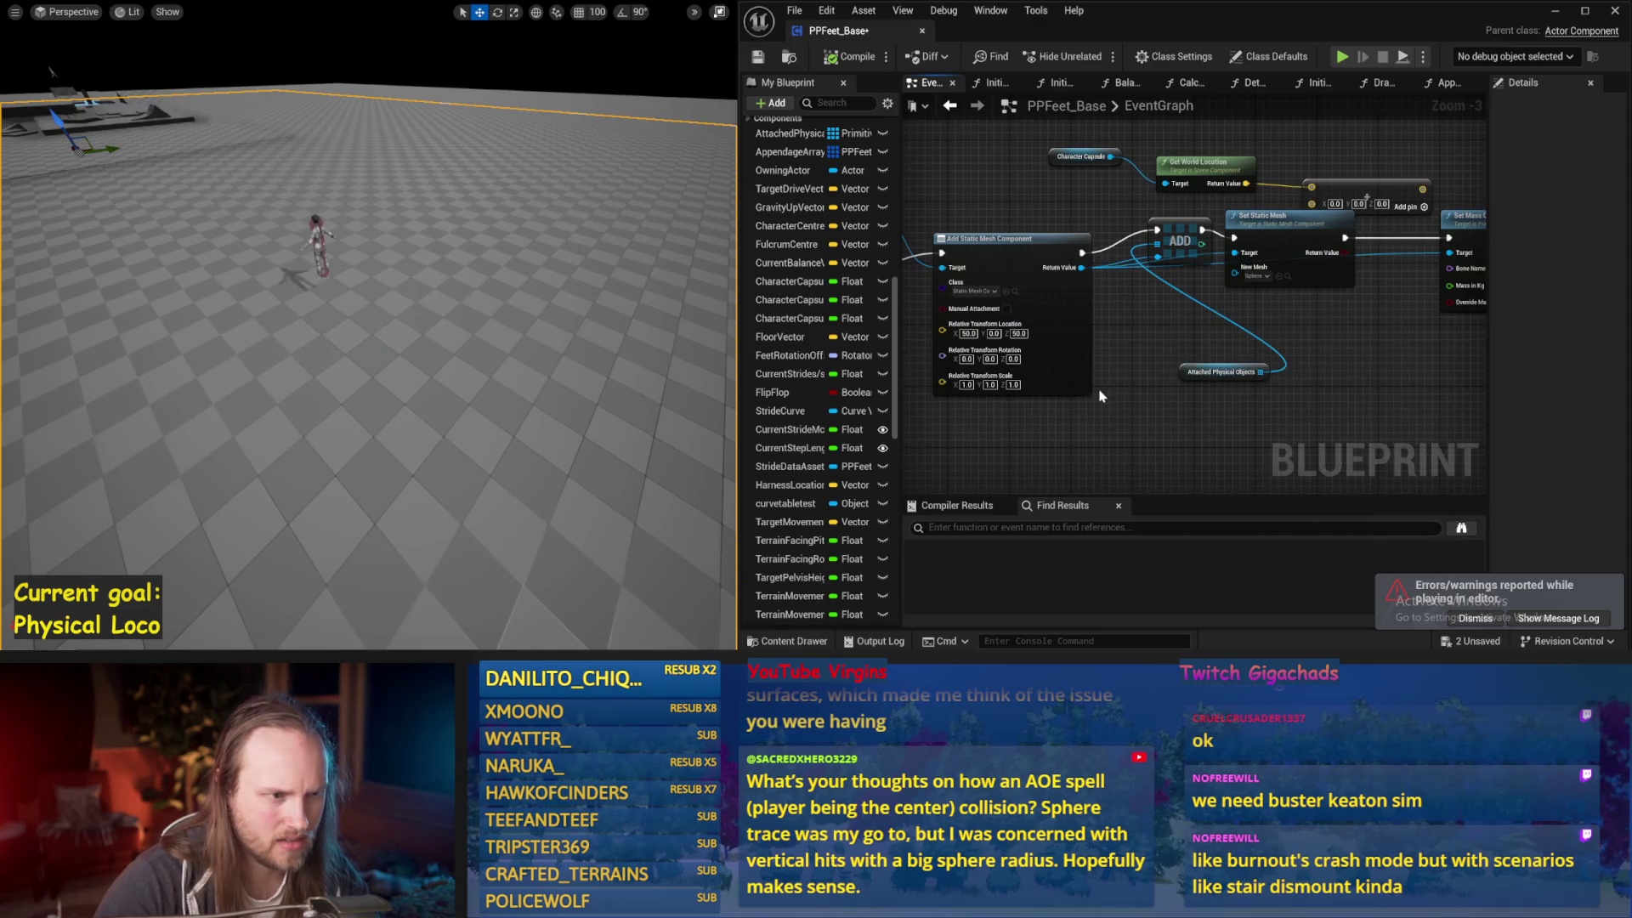
mouse_move(1077, 348)
mouse_down()
mouse_move(1133, 365)
mouse_move(1072, 361)
mouse_up()
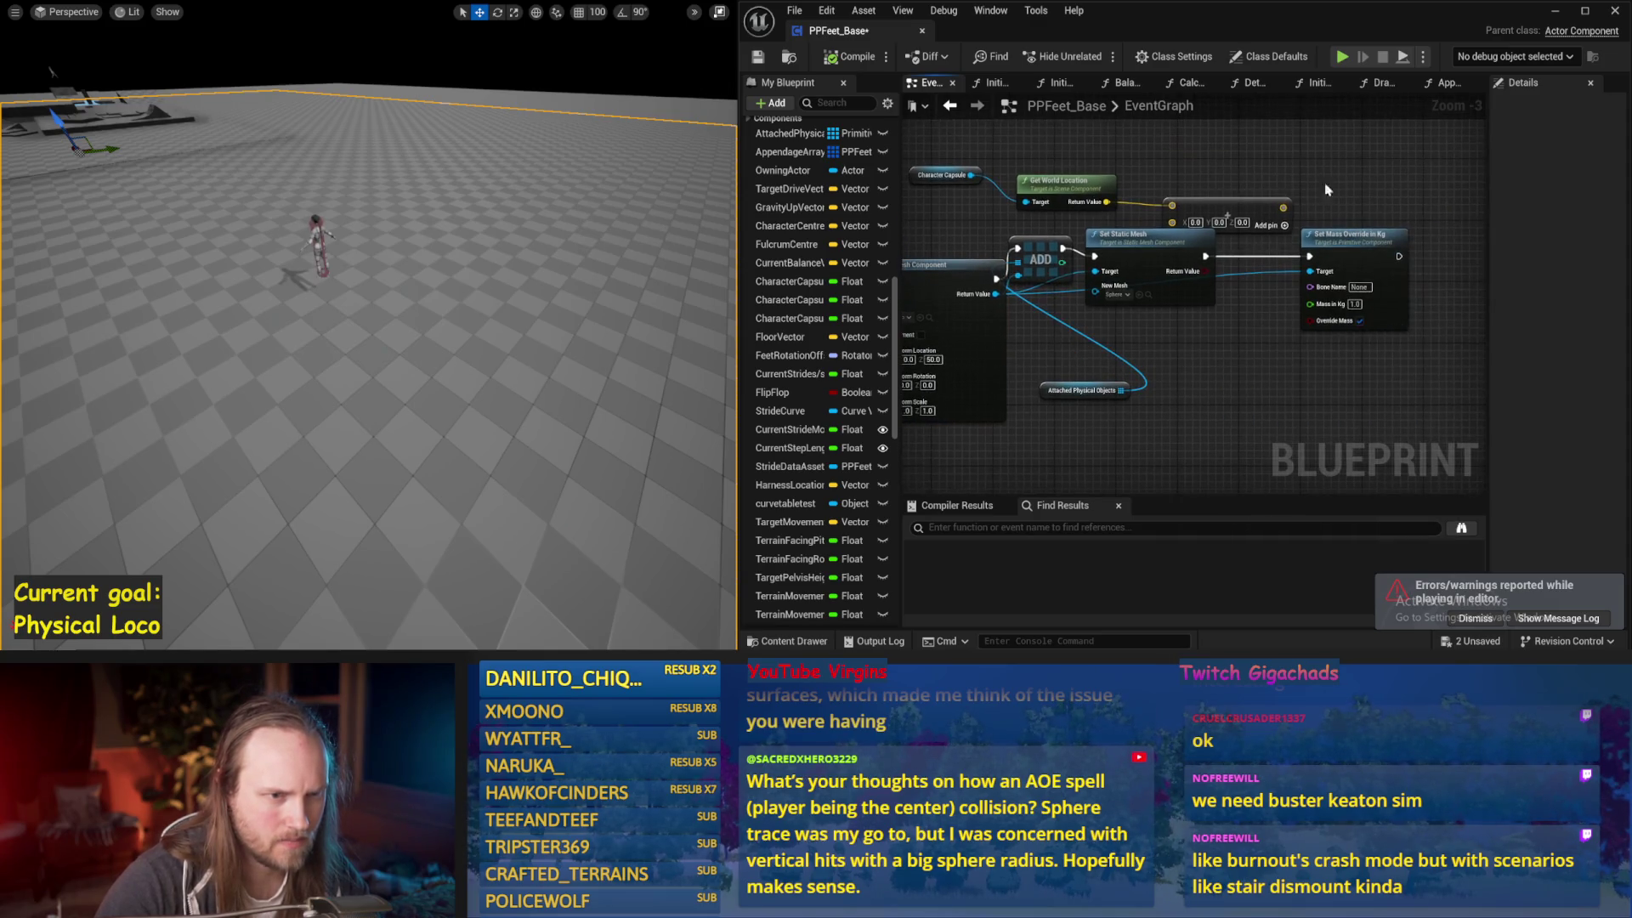
drag(1051, 254, 1130, 292)
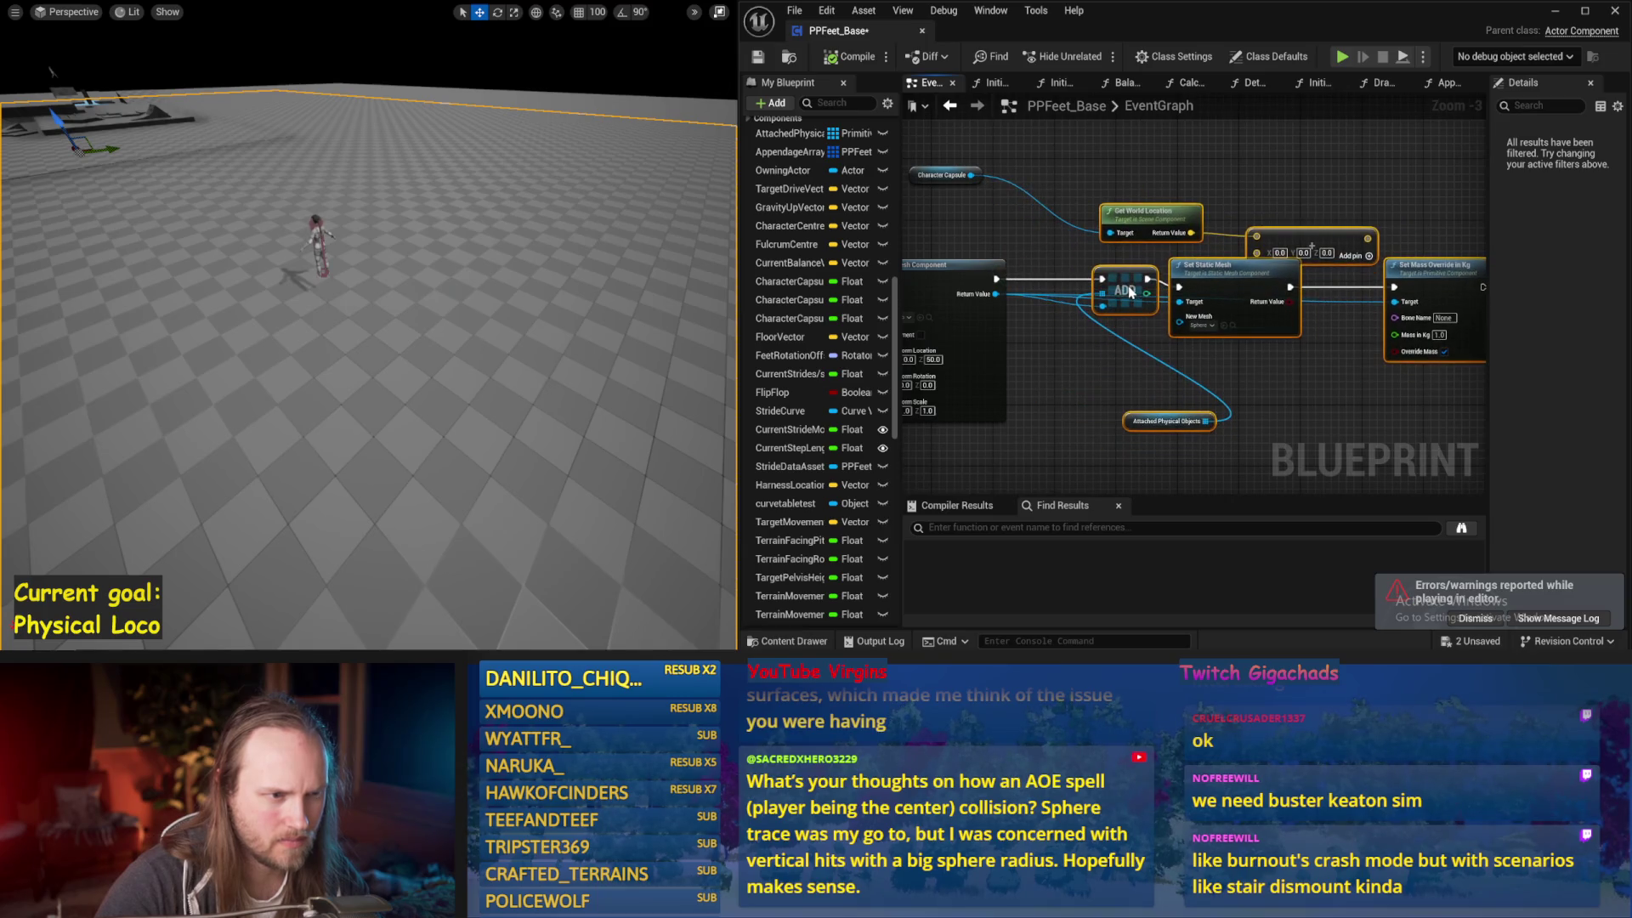
mouse_move(1136, 169)
mouse_down()
mouse_move(1237, 314)
mouse_move(1085, 312)
mouse_up()
click(1145, 296)
click(1037, 190)
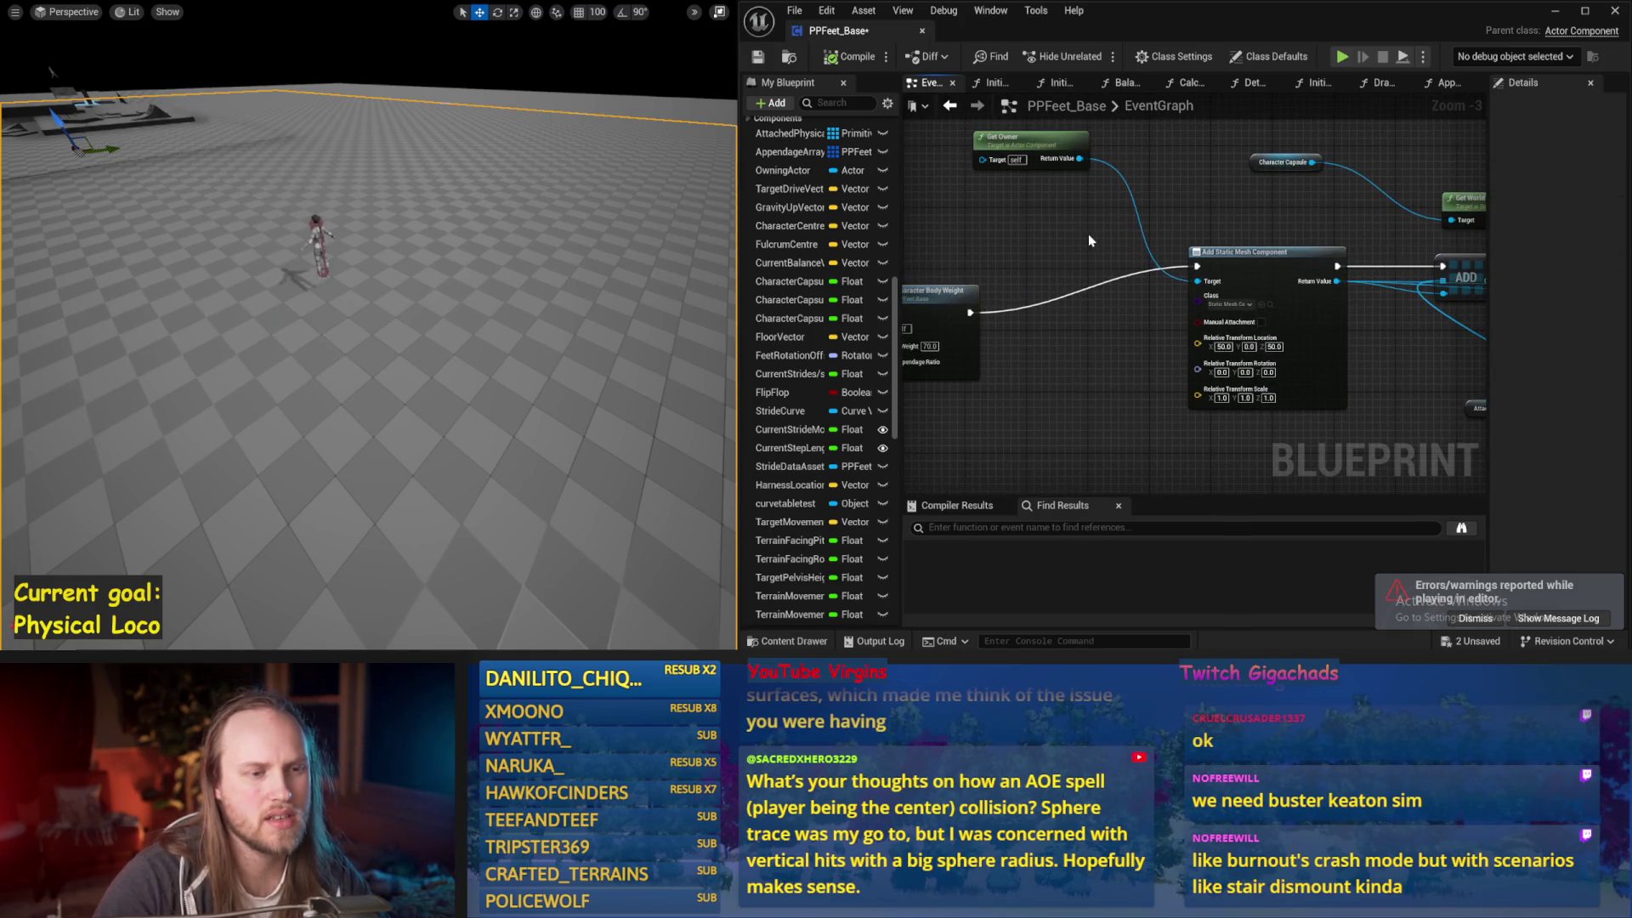
Add an Add Static Mesh Component node and attach an Attach Component To Component node to its Return Value
right_click(1082, 239)
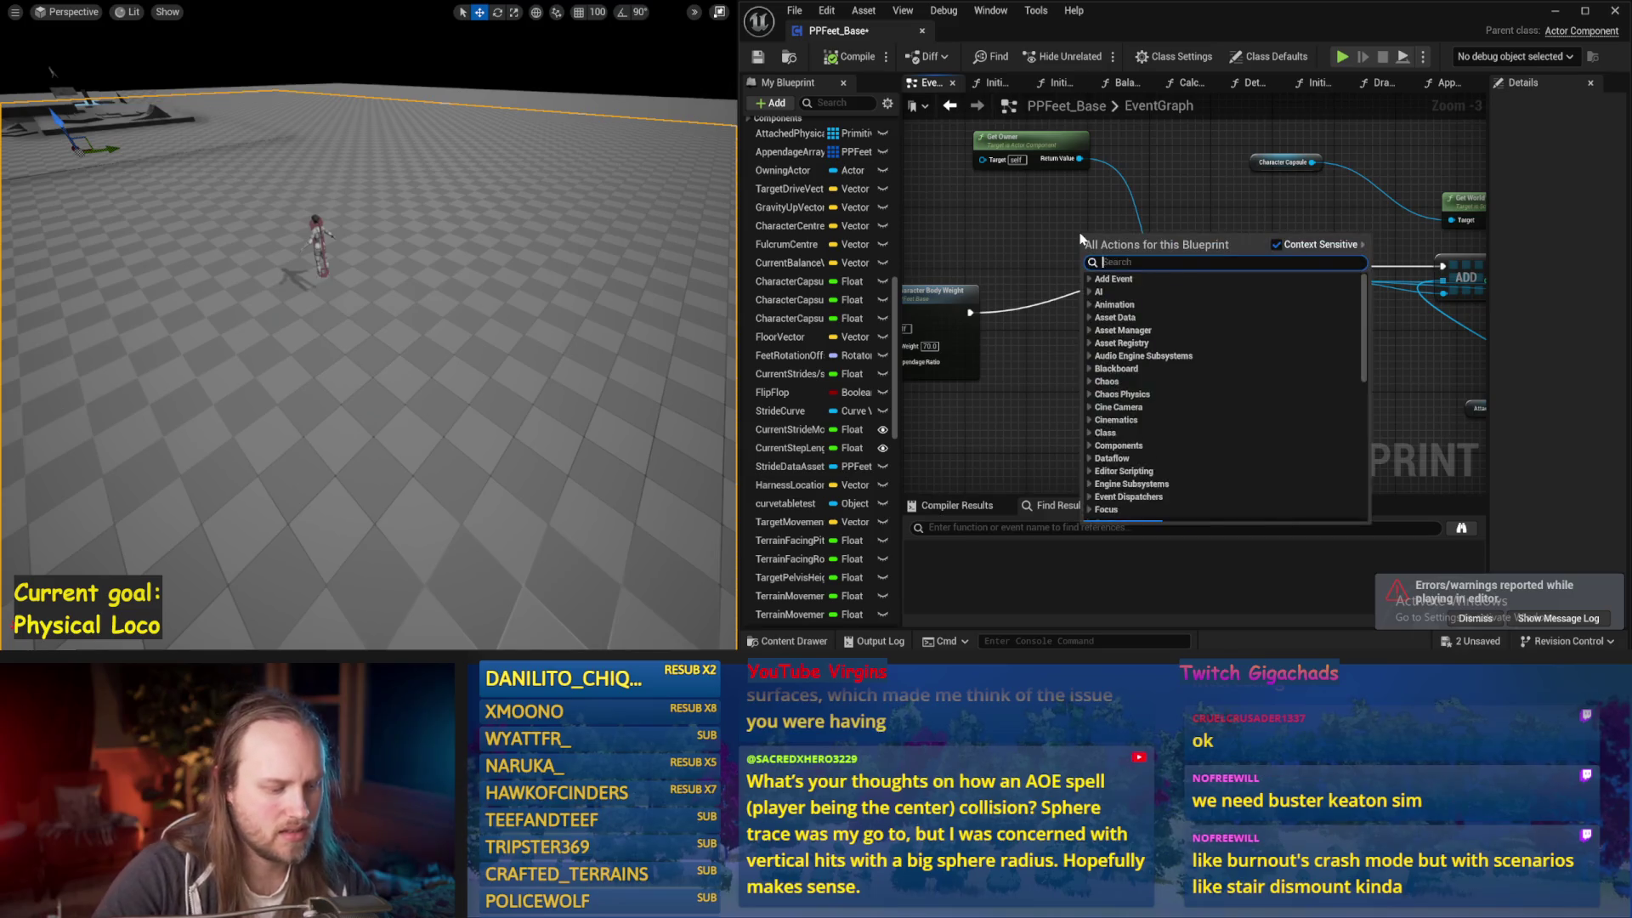
text(attack compon)
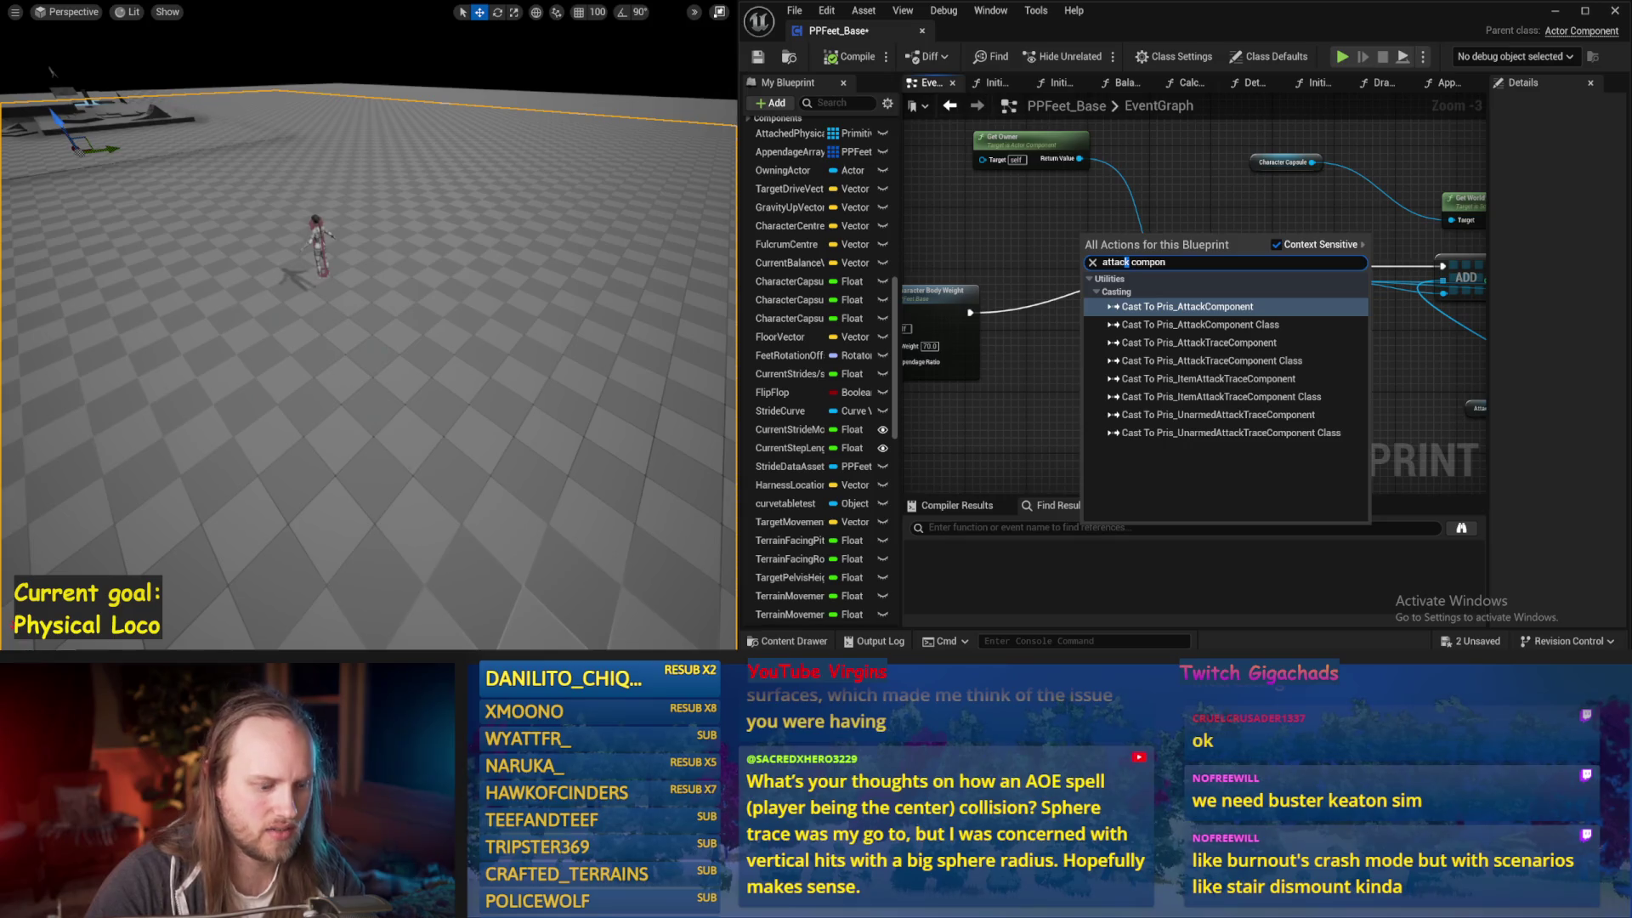
text(static mesh)
key(Return)
drag(1262, 229, 1243, 268)
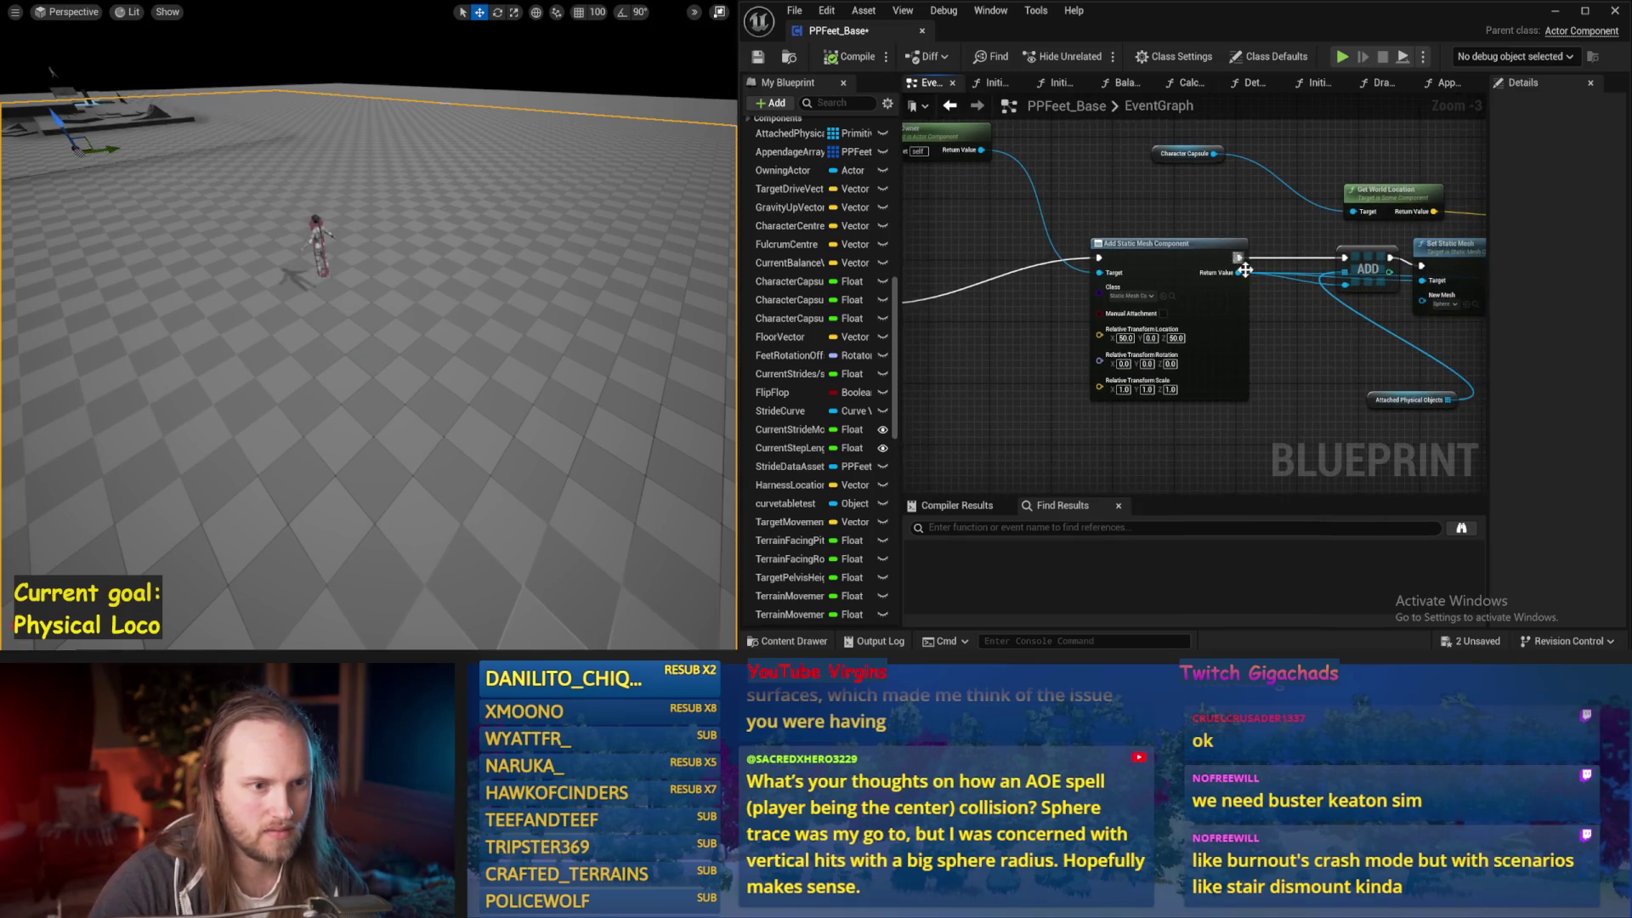
drag(1325, 339, 1324, 339)
text(attach)
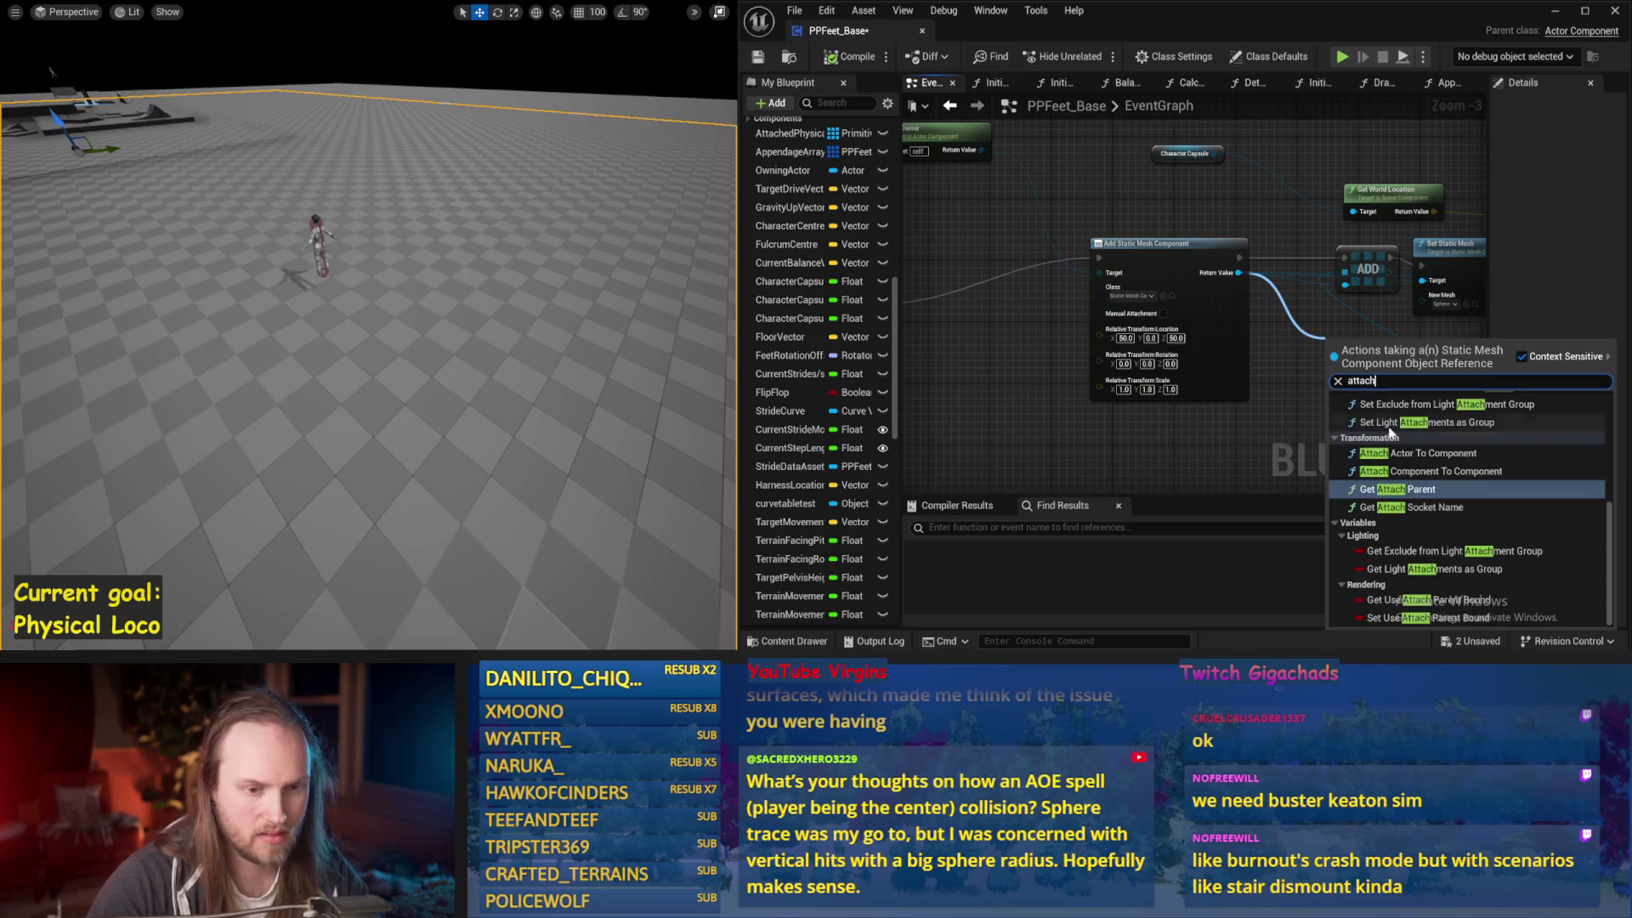
click(1418, 472)
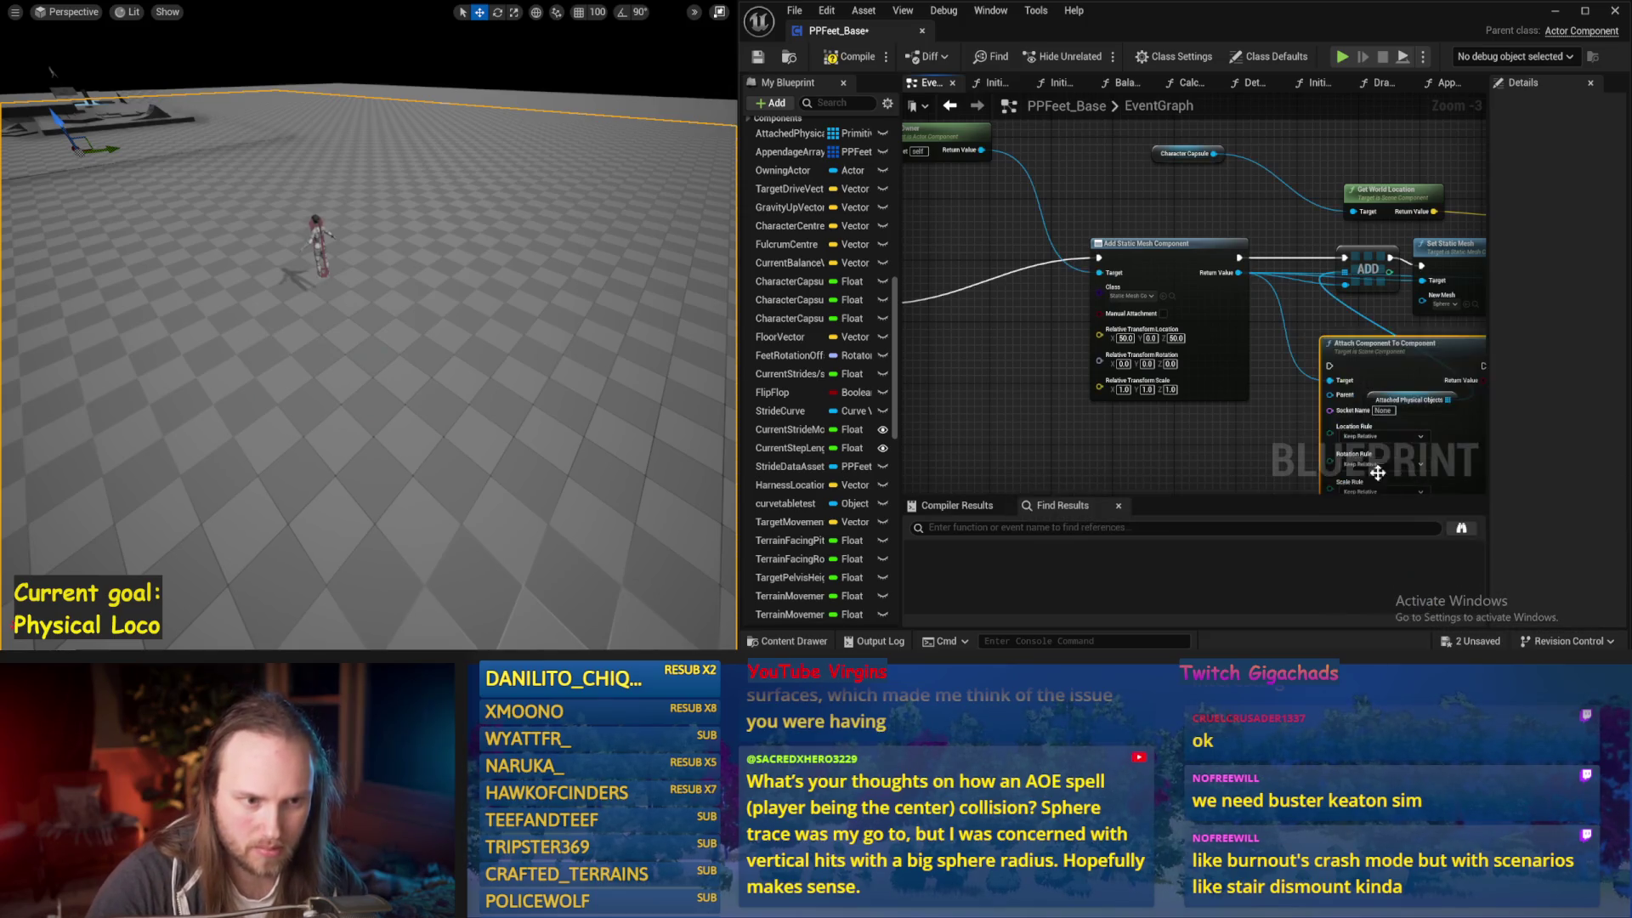
Position Attach Component To Component beside Add Static Mesh Component, with the Attached Physical Objects getter below
scroll(1310, 306, down, 2)
mouse_move(1310, 306)
mouse_down()
mouse_move(1261, 324)
mouse_move(1304, 293)
mouse_up()
scroll(1159, 333, up, 2)
drag(1190, 387, 1155, 274)
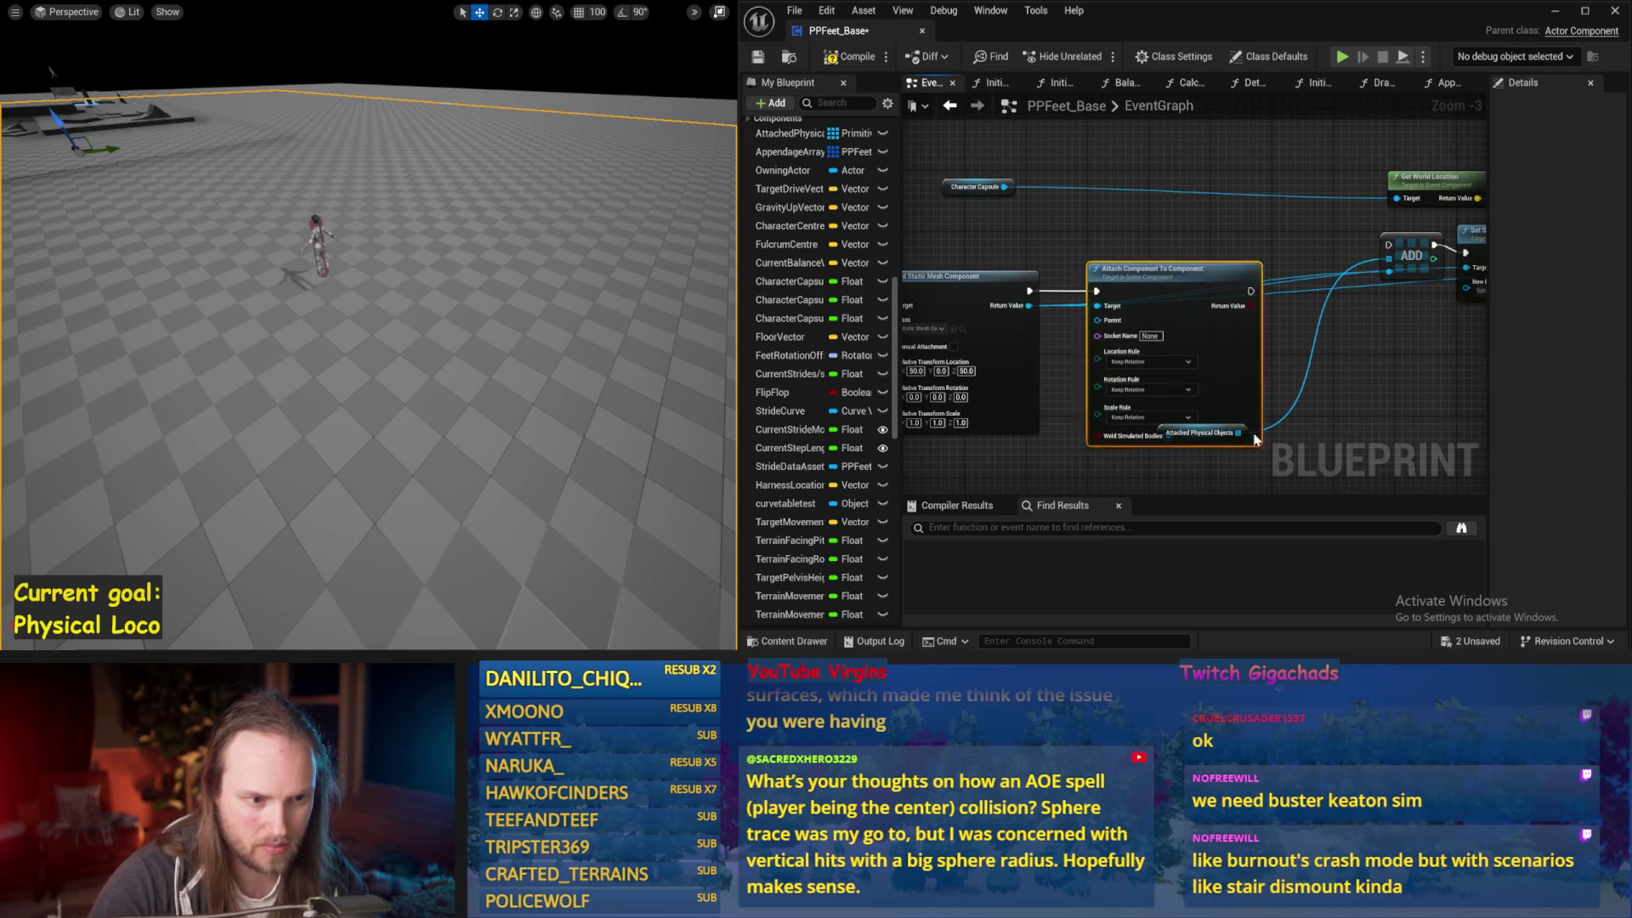
drag(1244, 436, 1374, 472)
drag(1251, 287, 1182, 245)
mouse_move(1330, 198)
mouse_down()
mouse_move(1275, 321)
mouse_move(1178, 364)
mouse_move(1241, 339)
mouse_up()
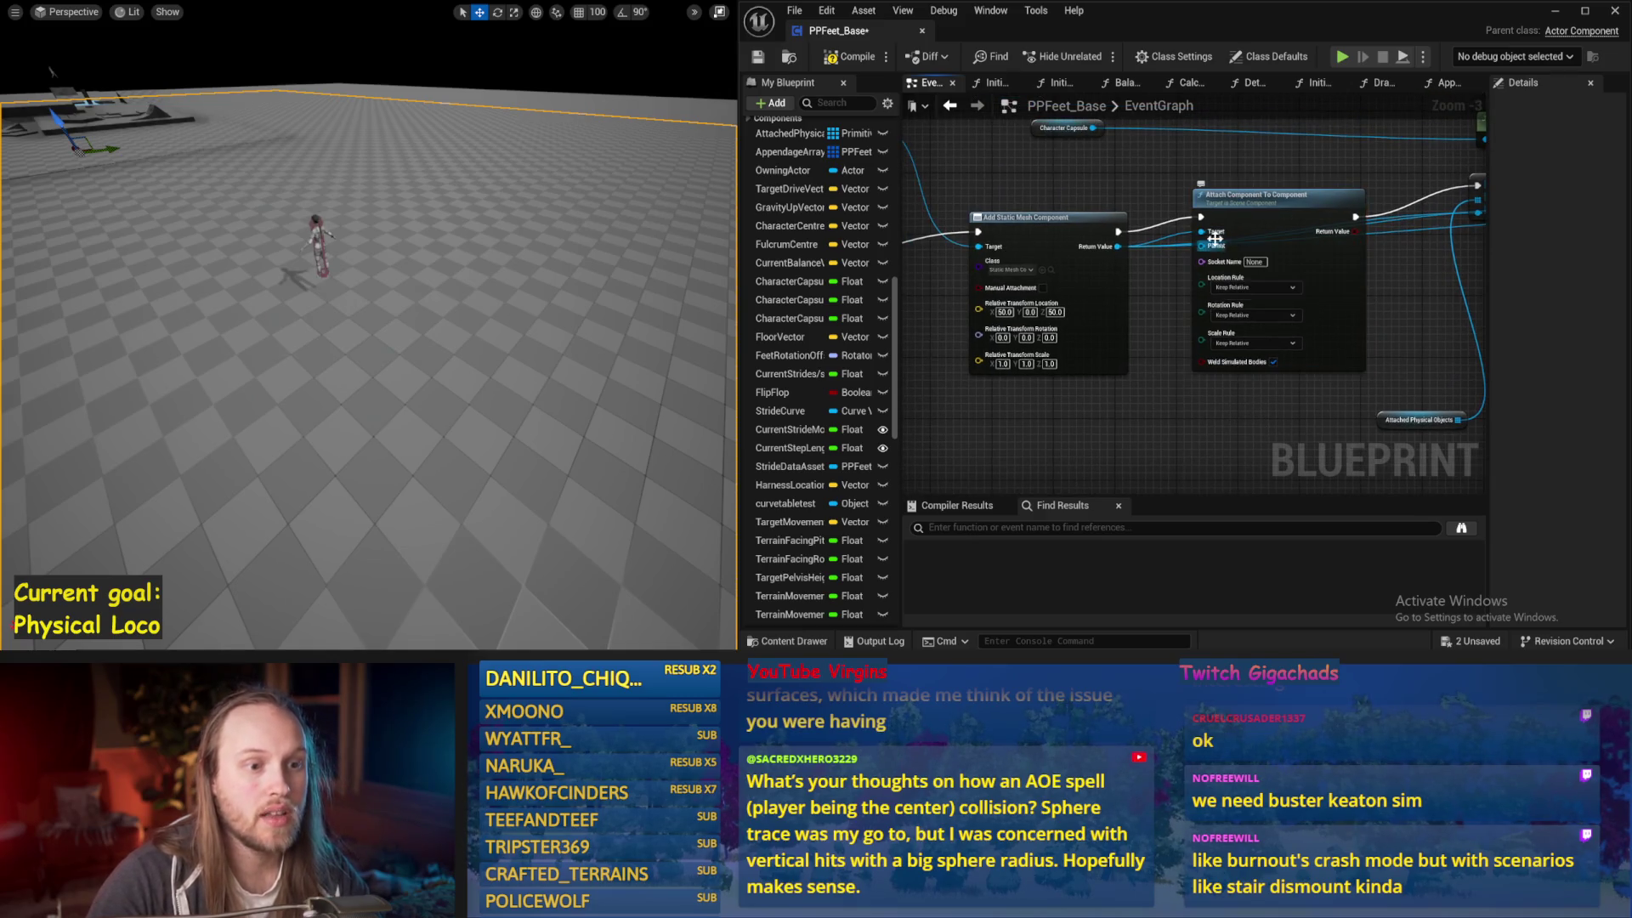
drag(1215, 241, 1244, 221)
scroll(1253, 416, down, 1)
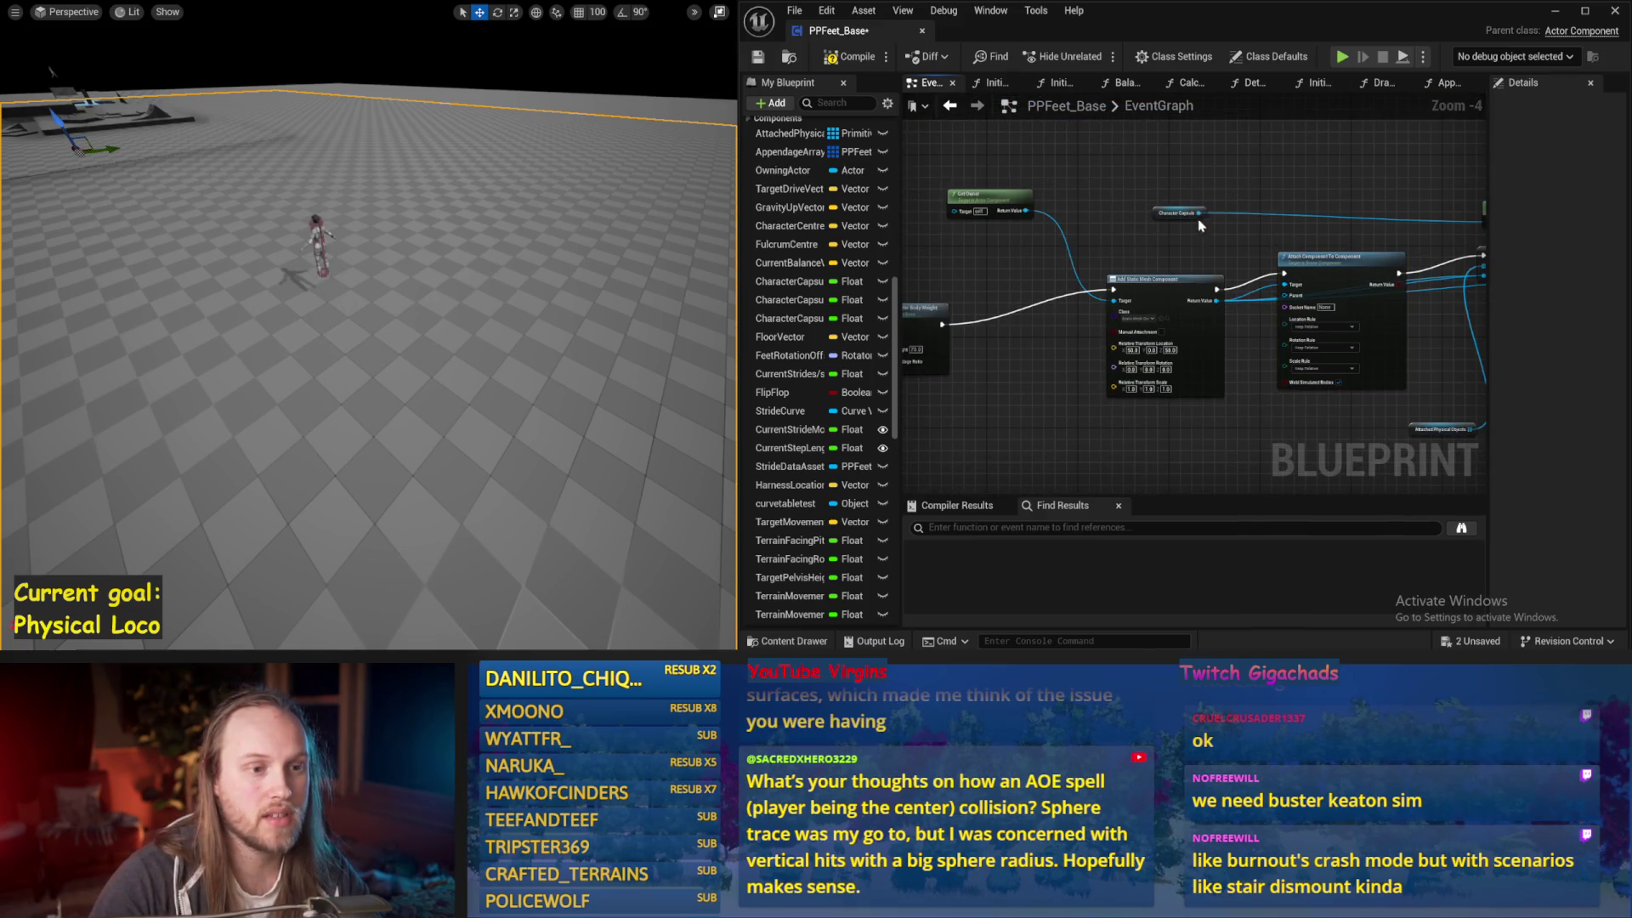
Compile the PPFeet_Base blueprint and test-simulate the character twice
drag(1289, 302, 1176, 377)
scroll(1233, 340, up, 1)
drag(1293, 343, 1505, 290)
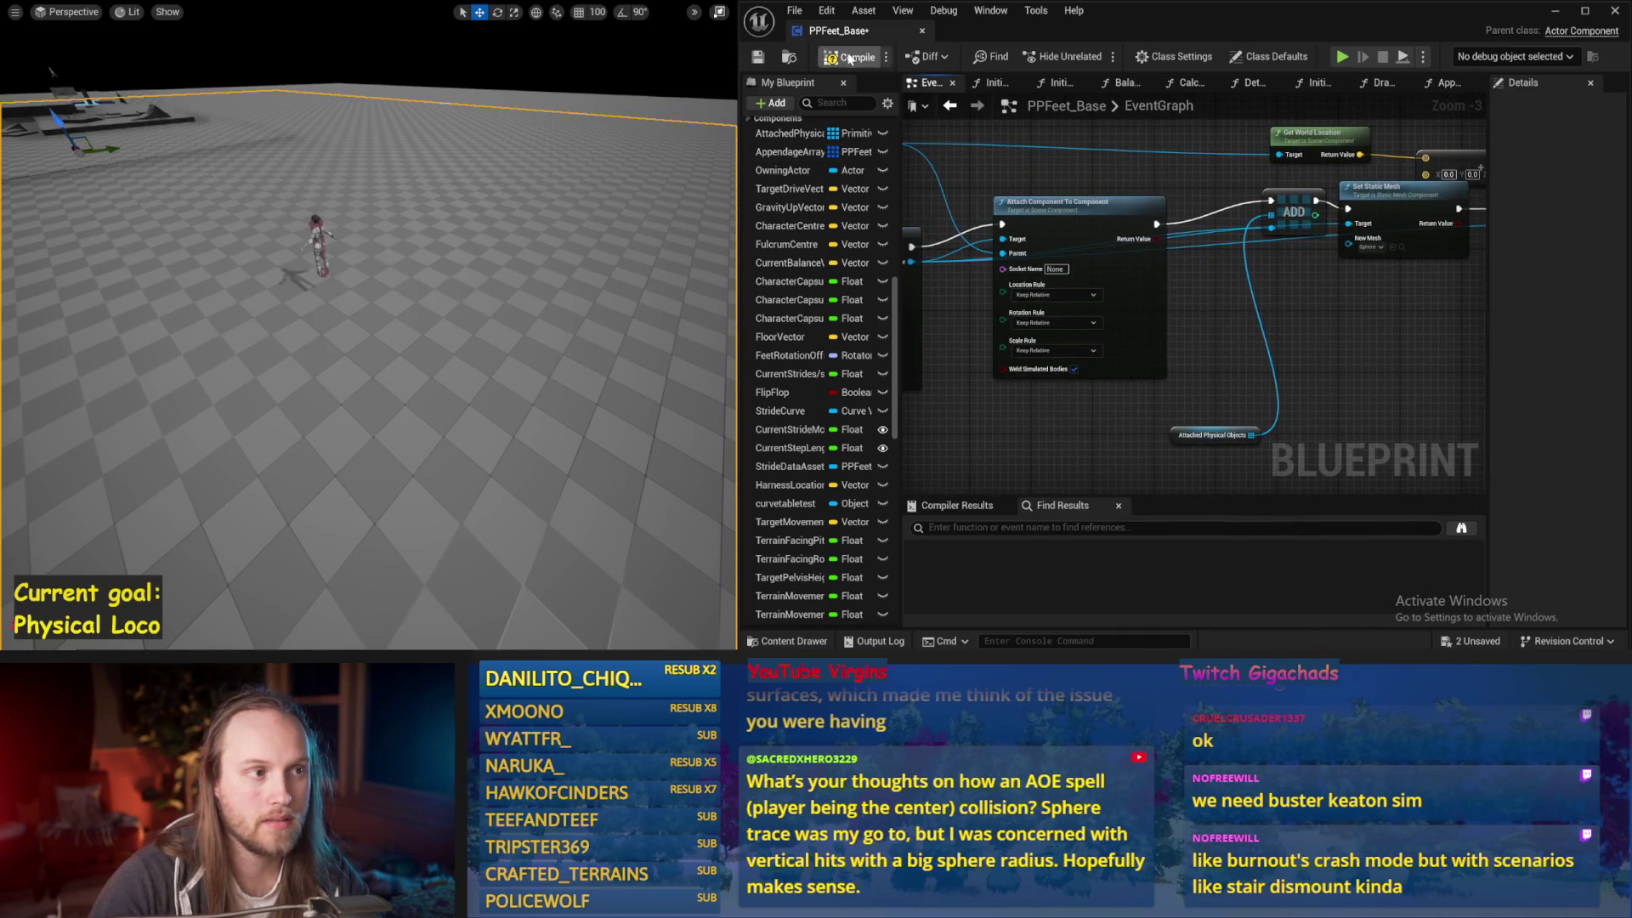
click(762, 61)
key(alt+s)
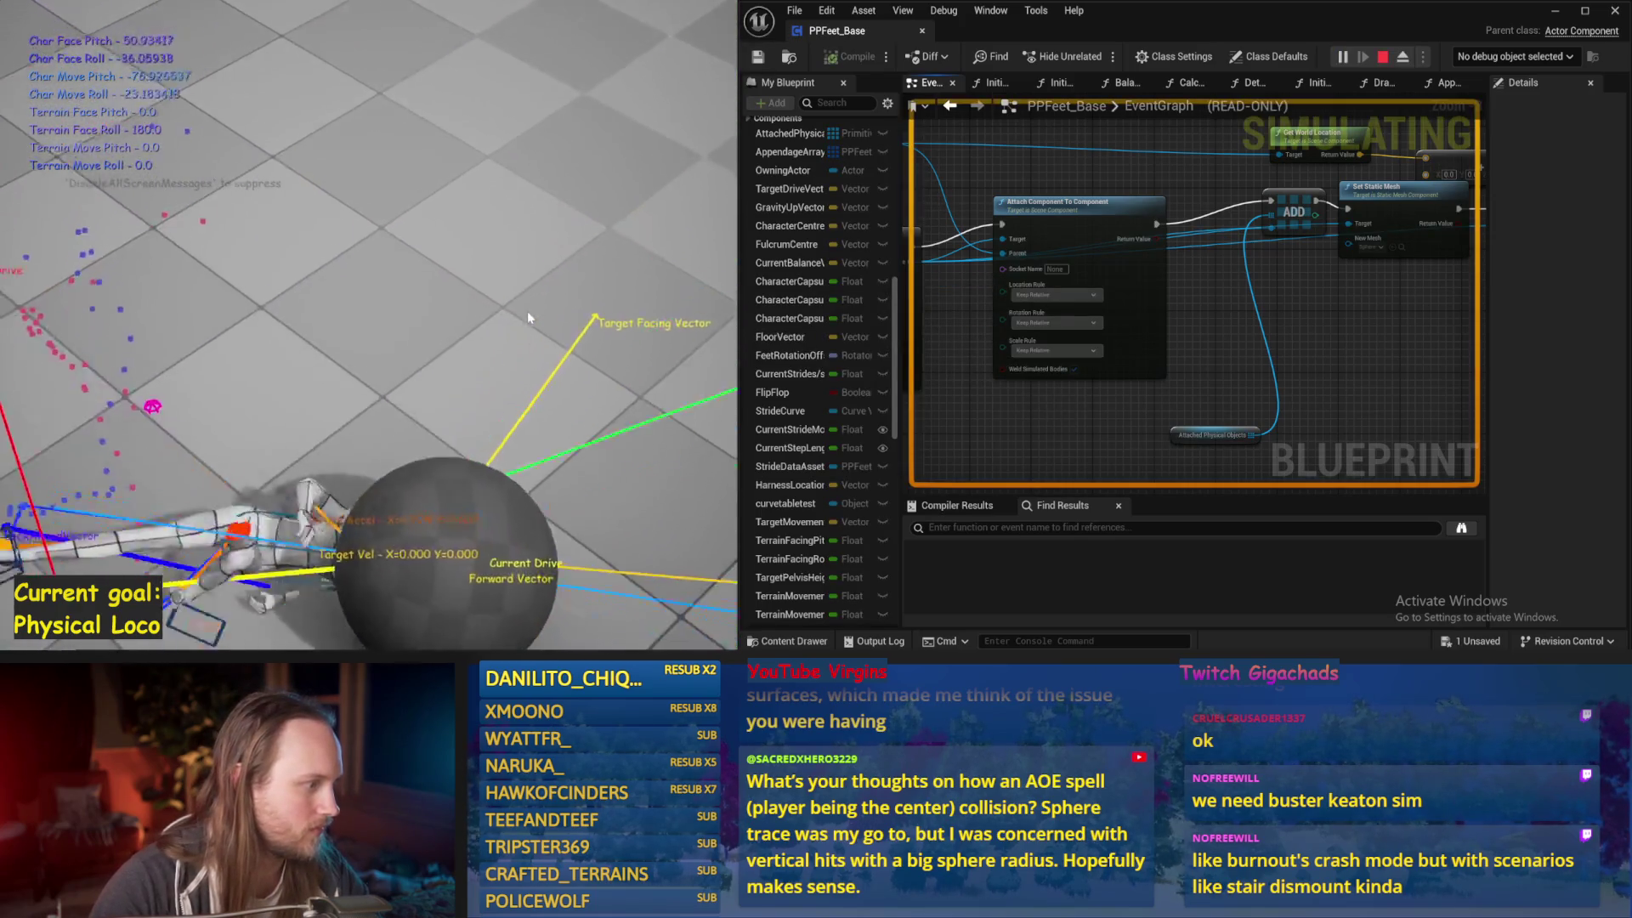
key(Escape)
key(alt+s)
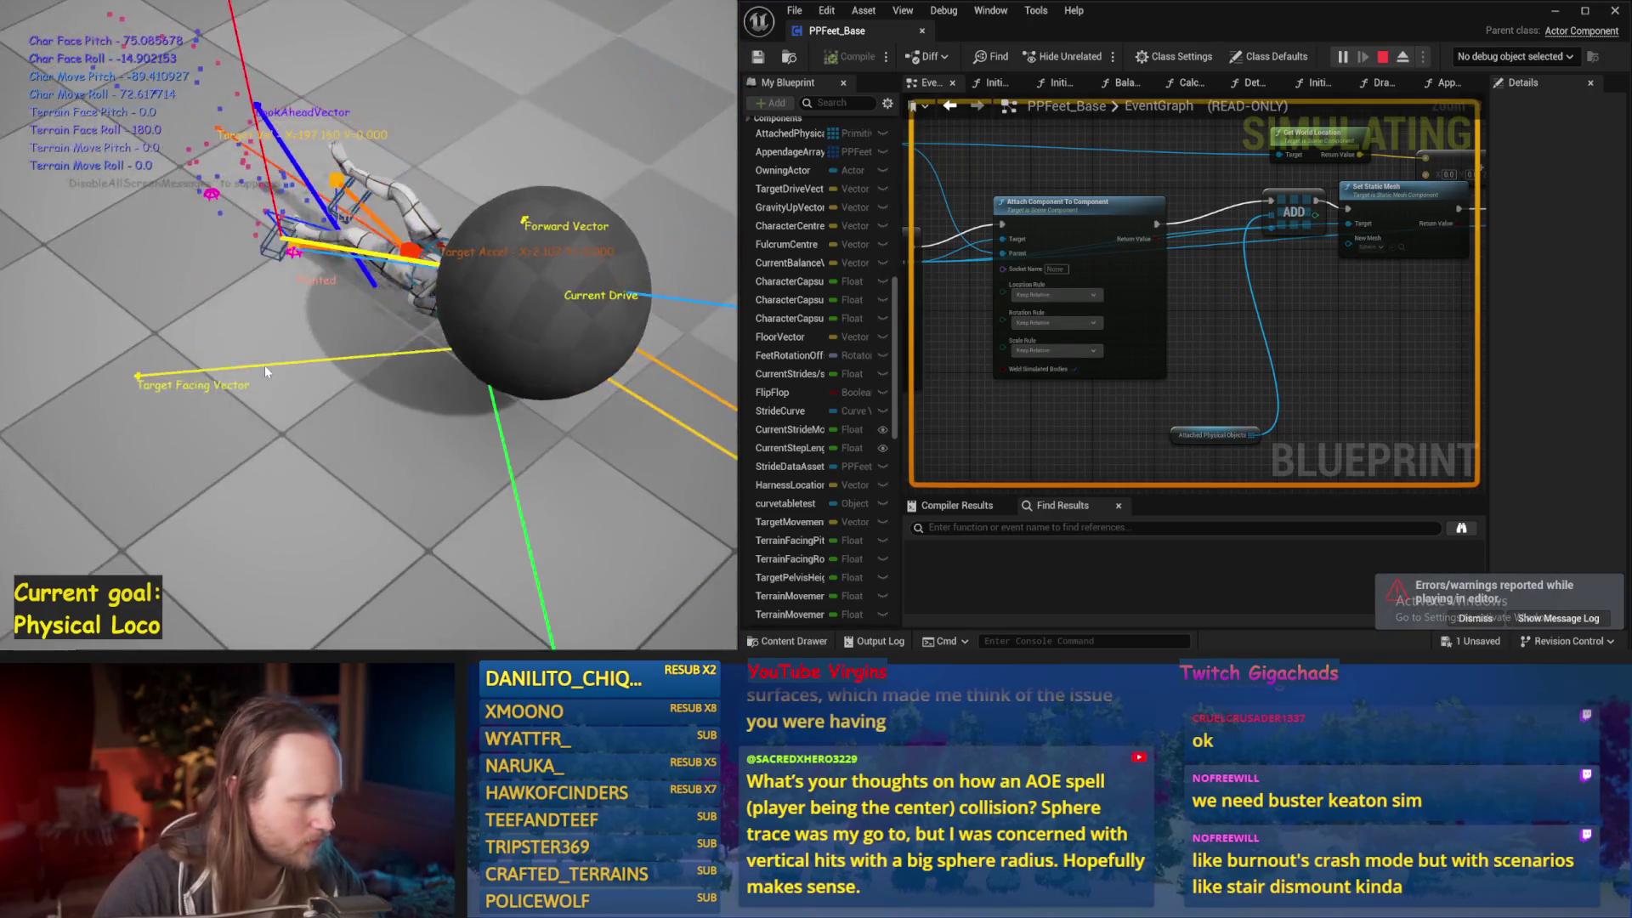
key(Escape)
Switch the character's gizmo to rotate, then move, and simulate once more
key(e)
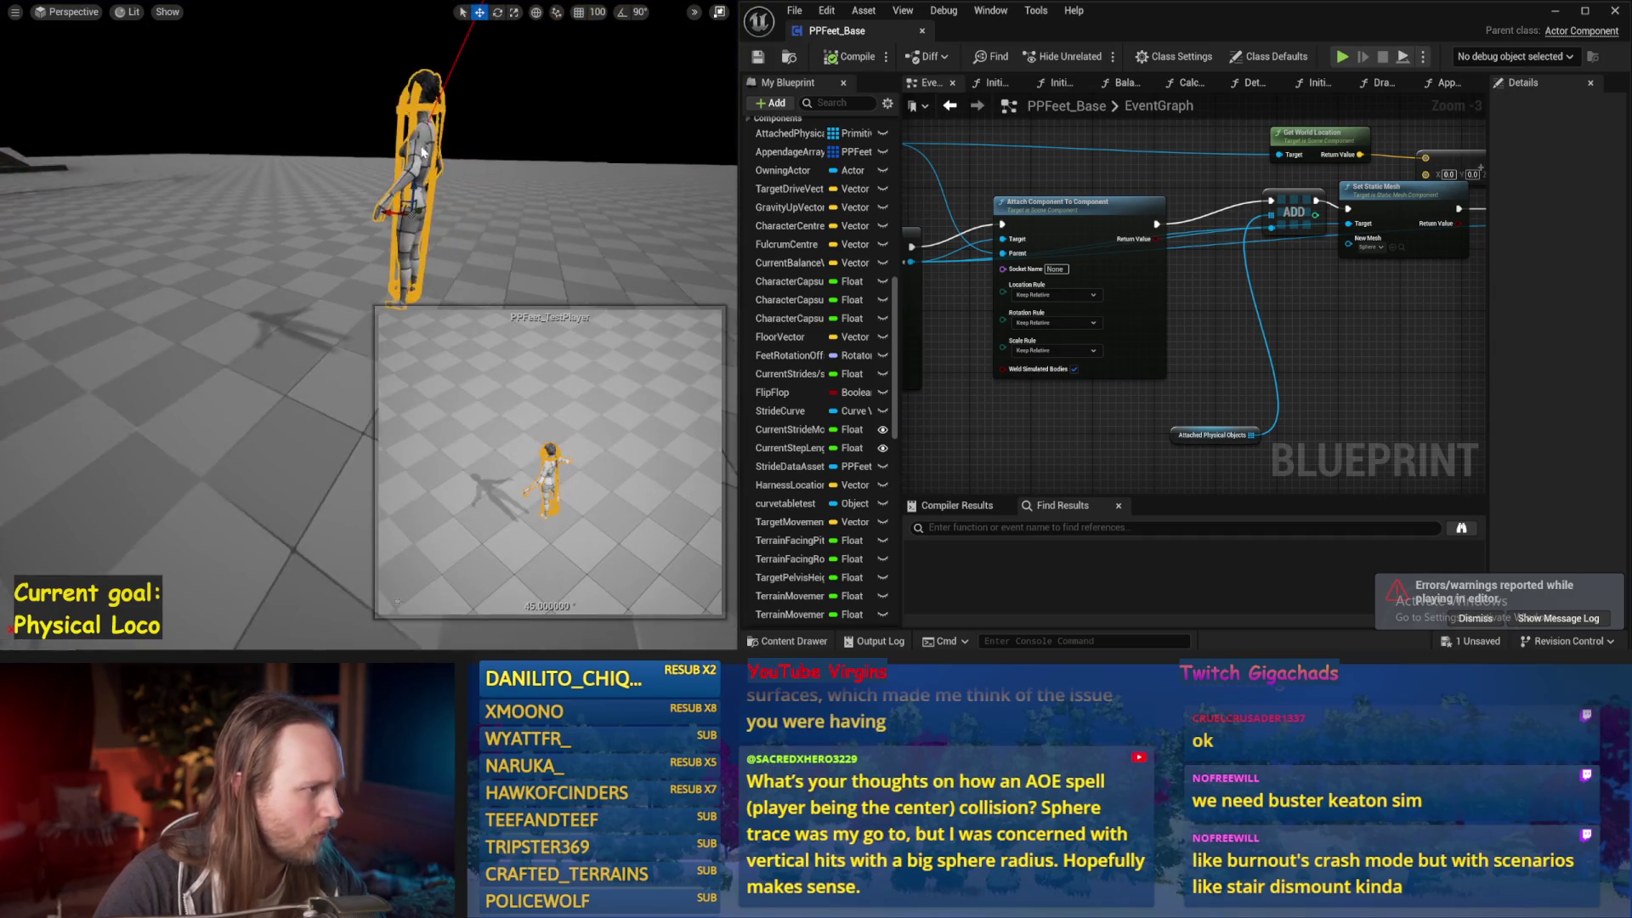
key(w)
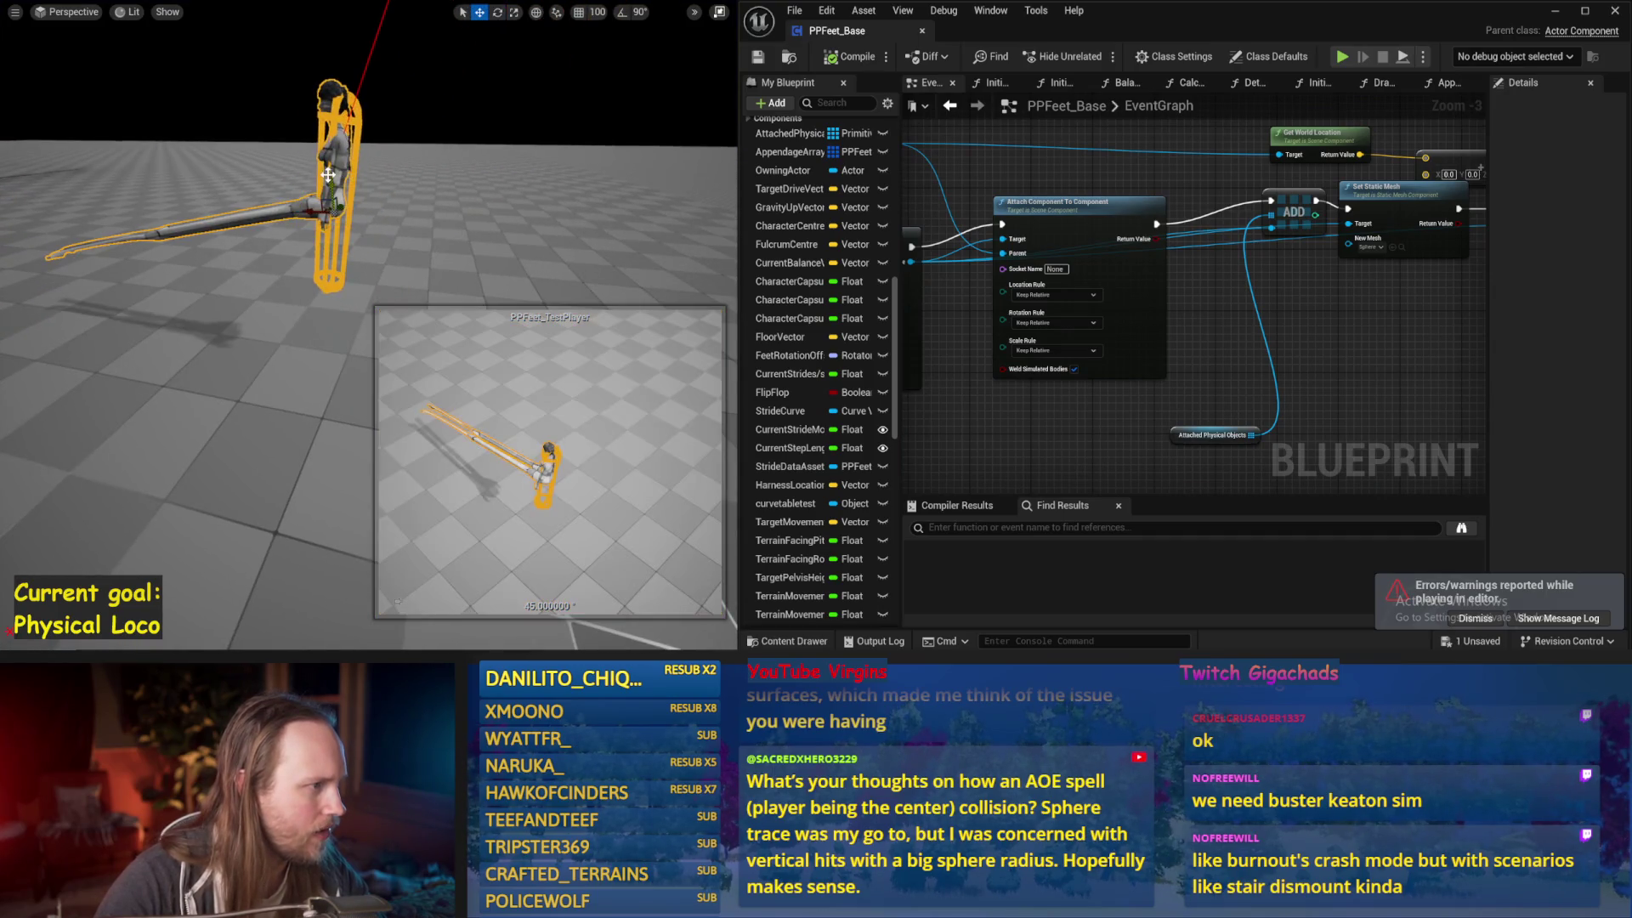
key(alt+s)
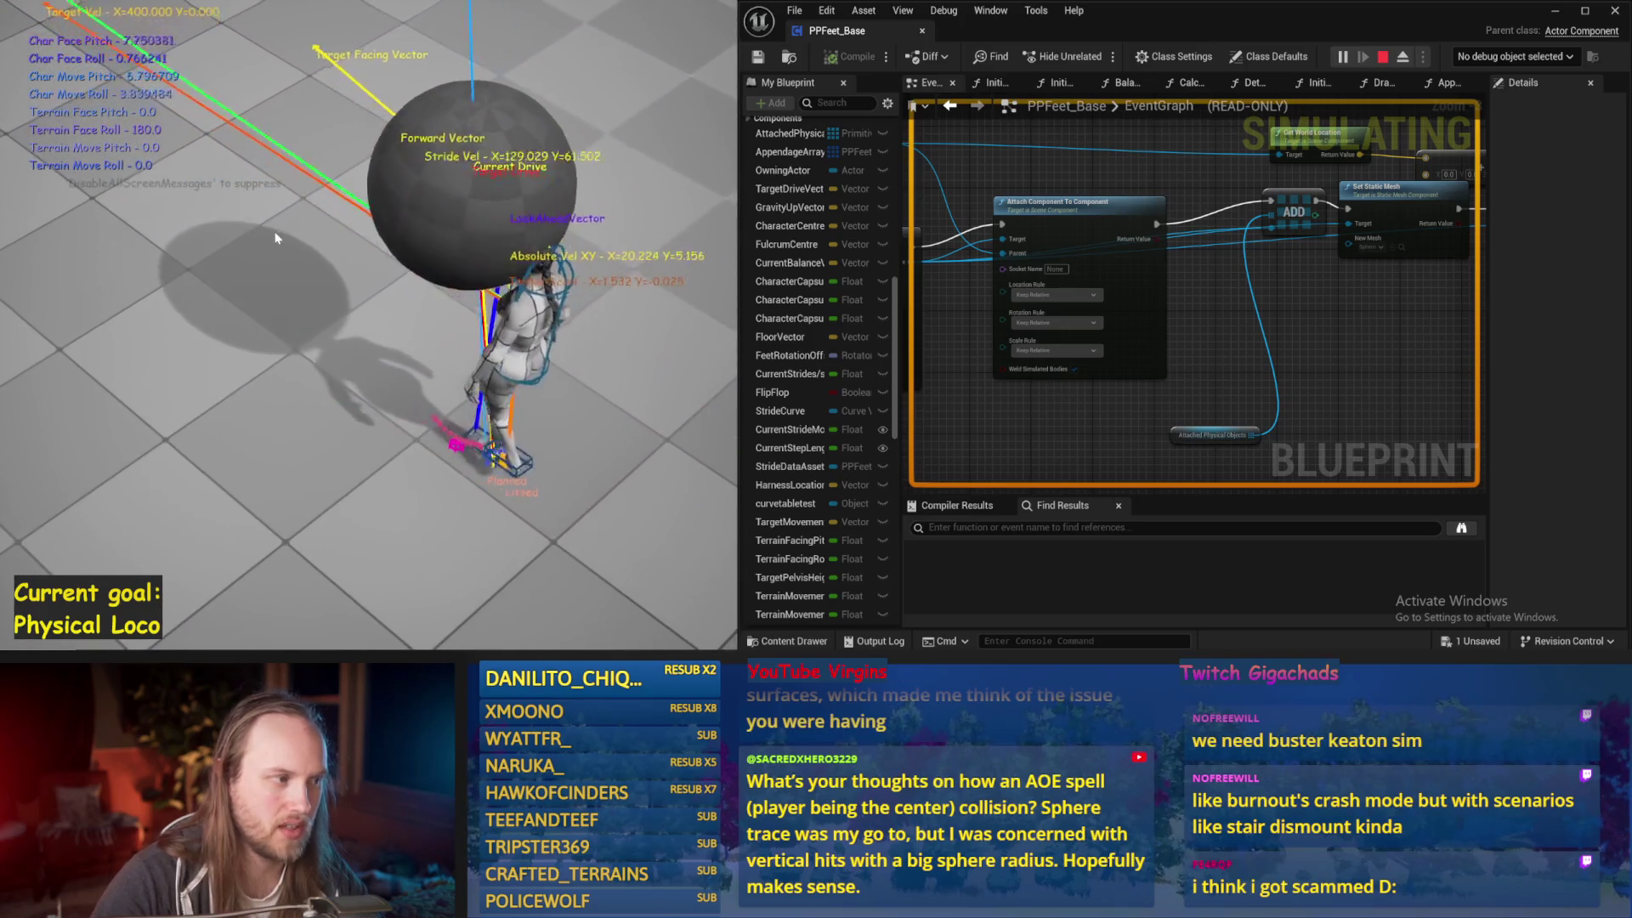
key(Escape)
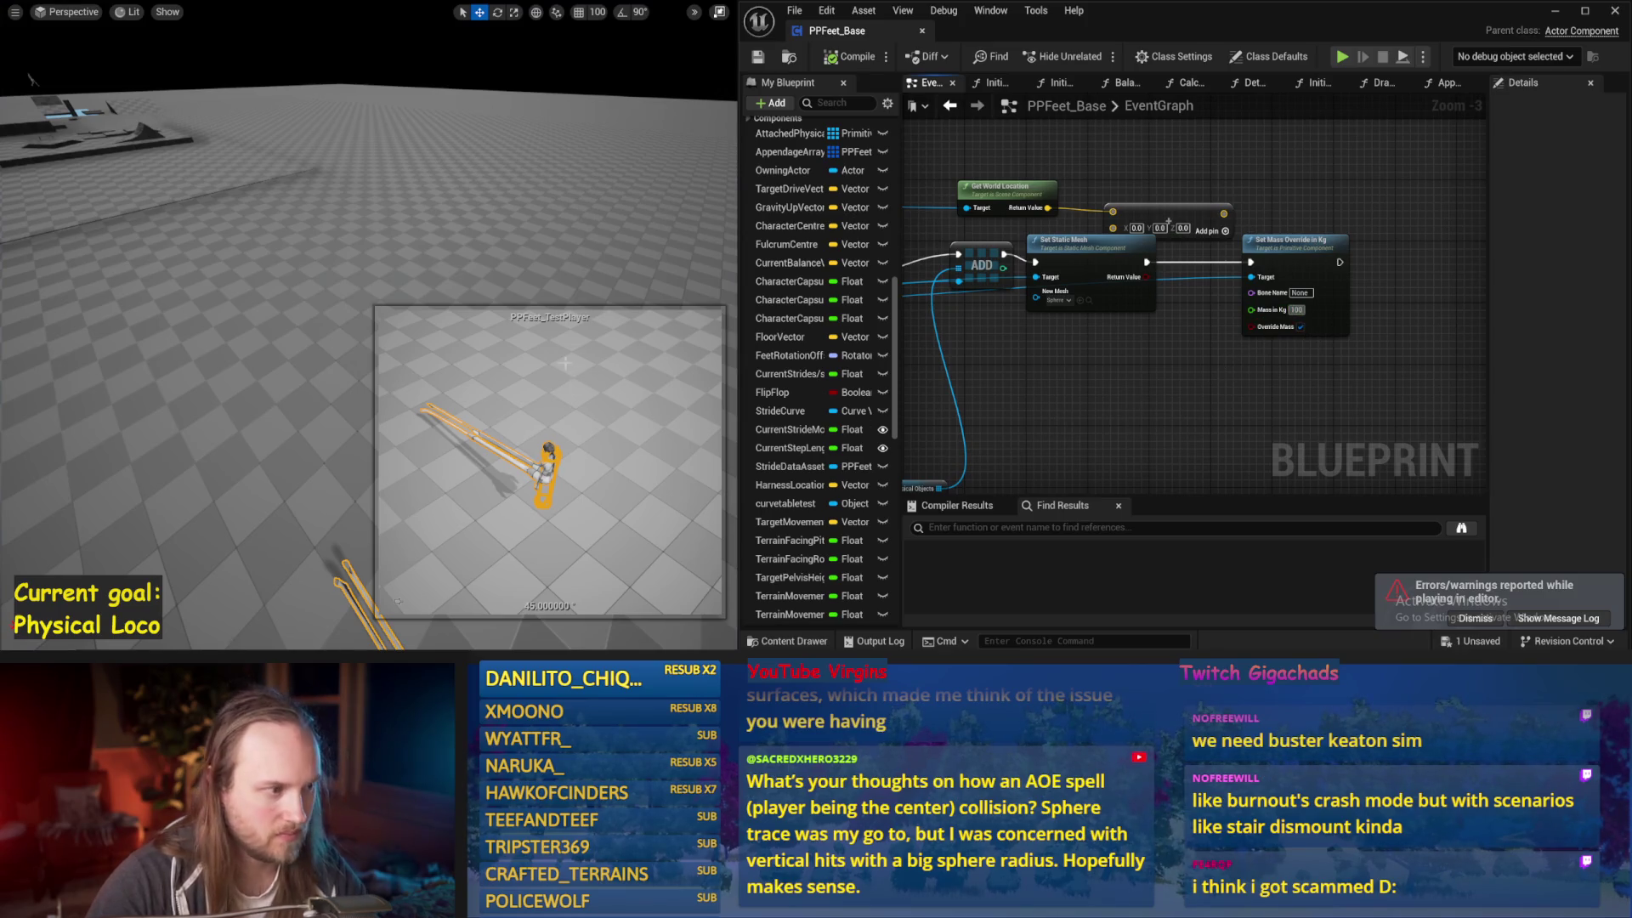
Simulate the level, then set the sphere's mass override to 10000 and simulate again
click(550, 259)
key(alt+p)
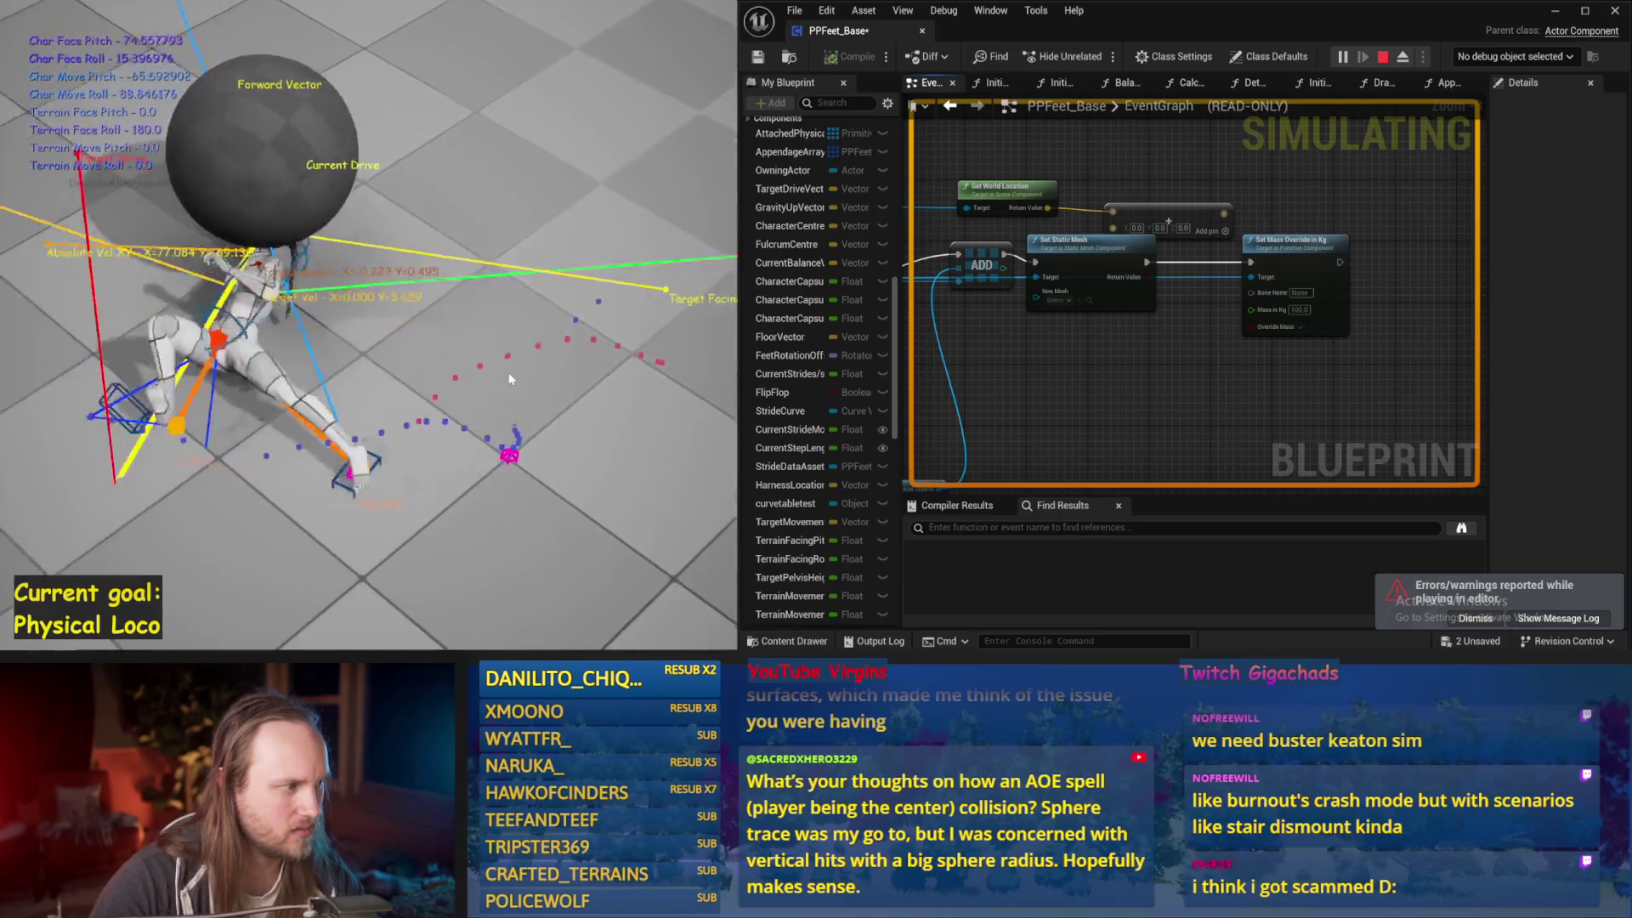
key(Escape)
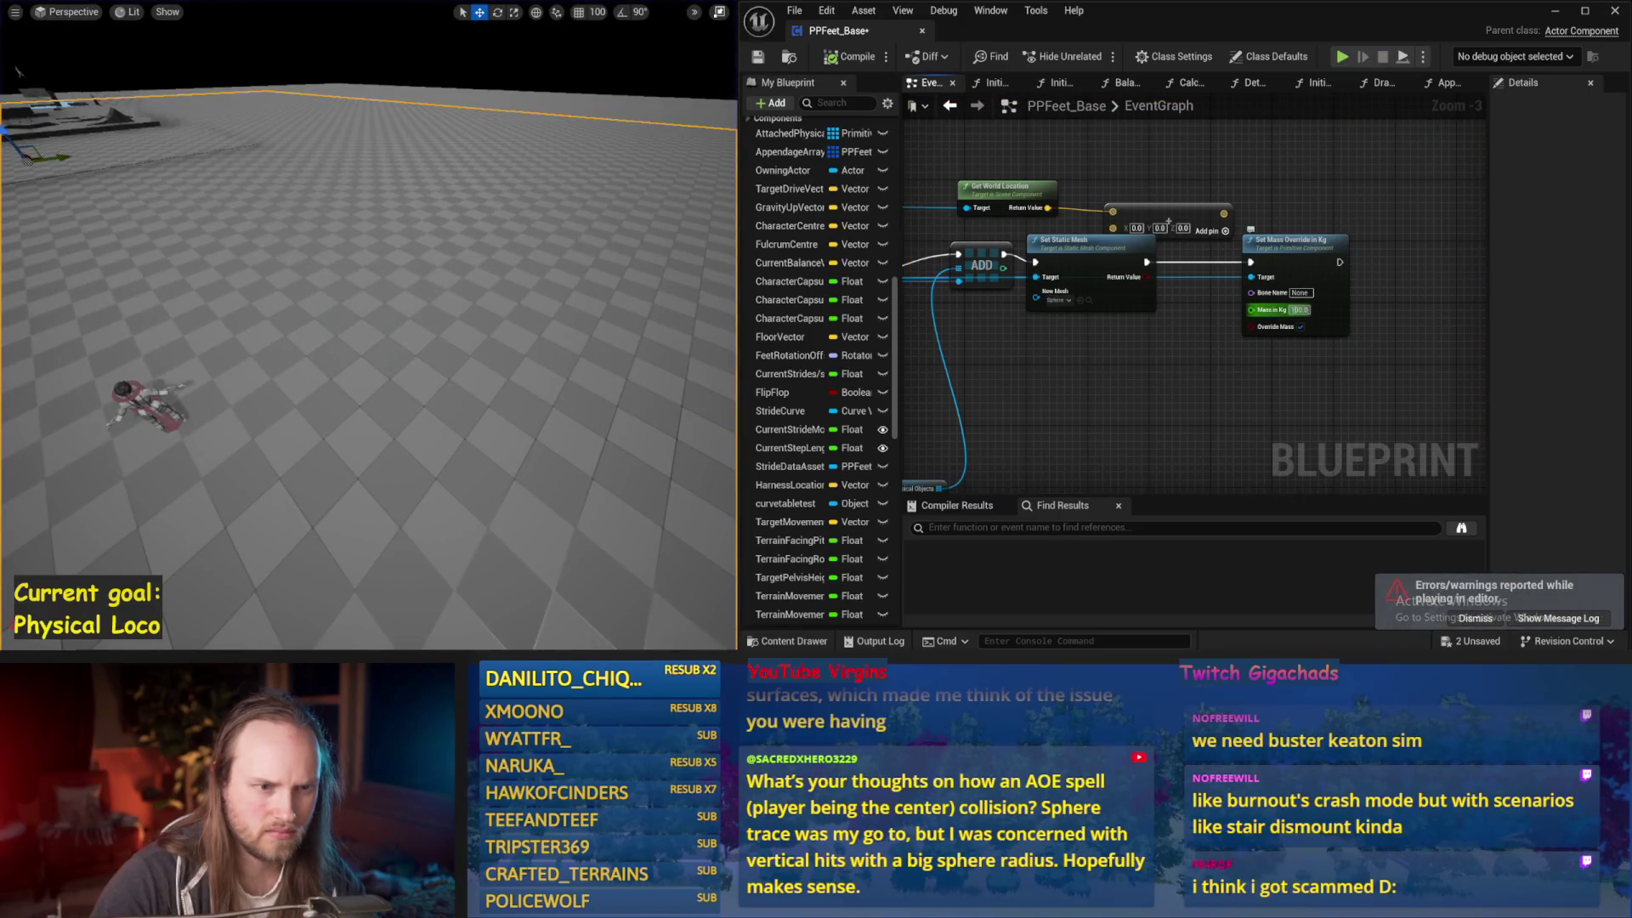
text(10000)
key(Return)
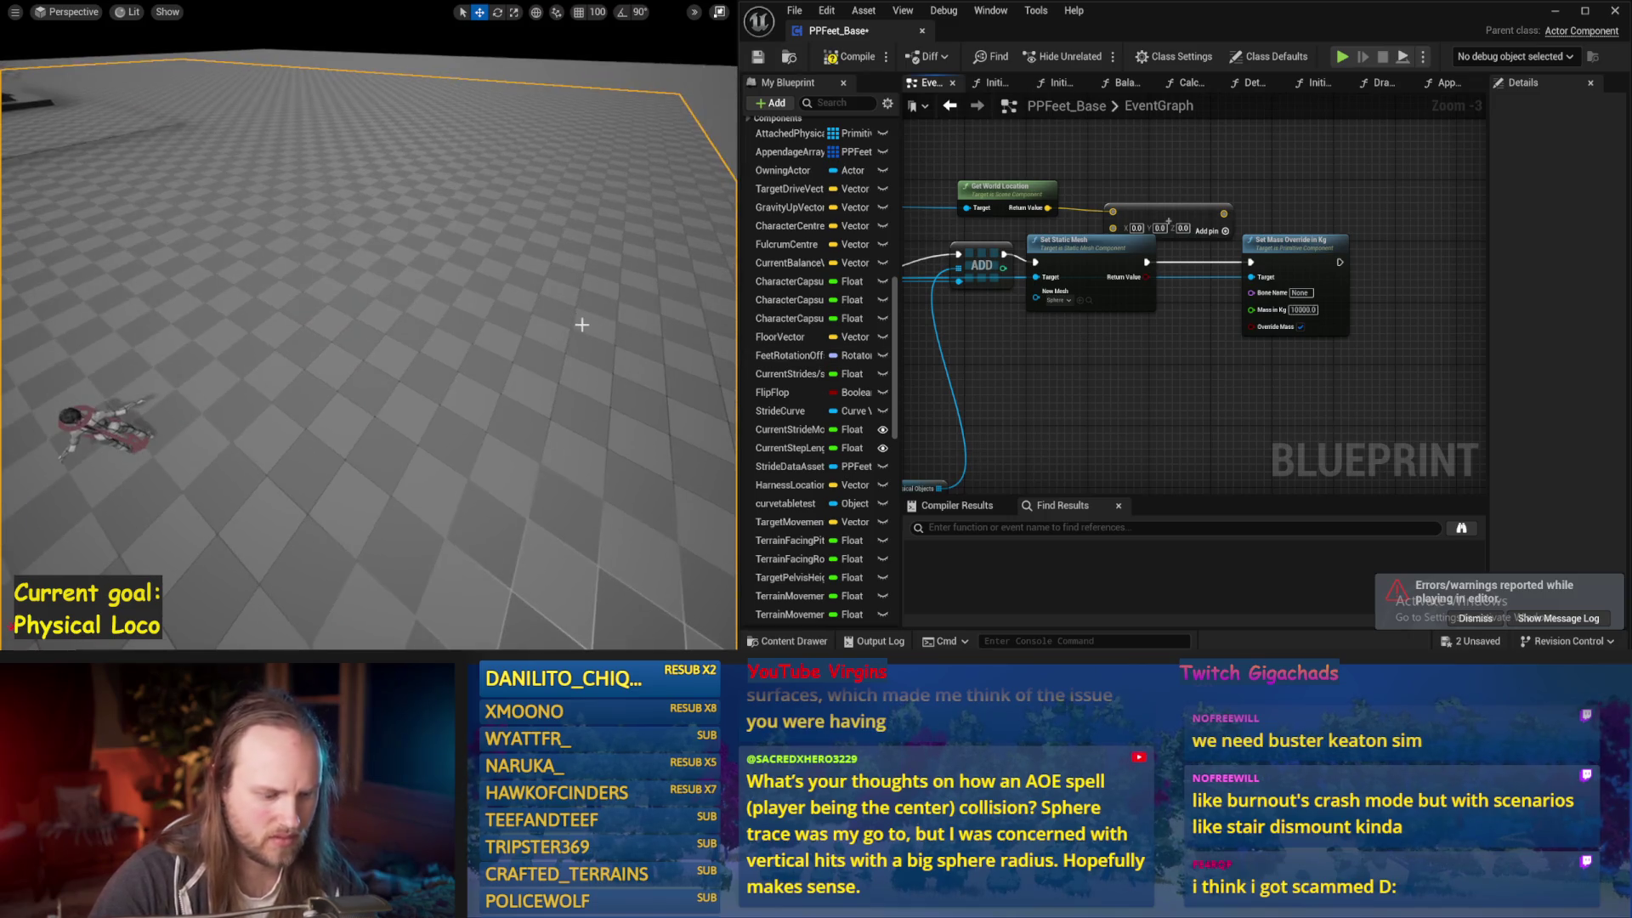
key(alt+s)
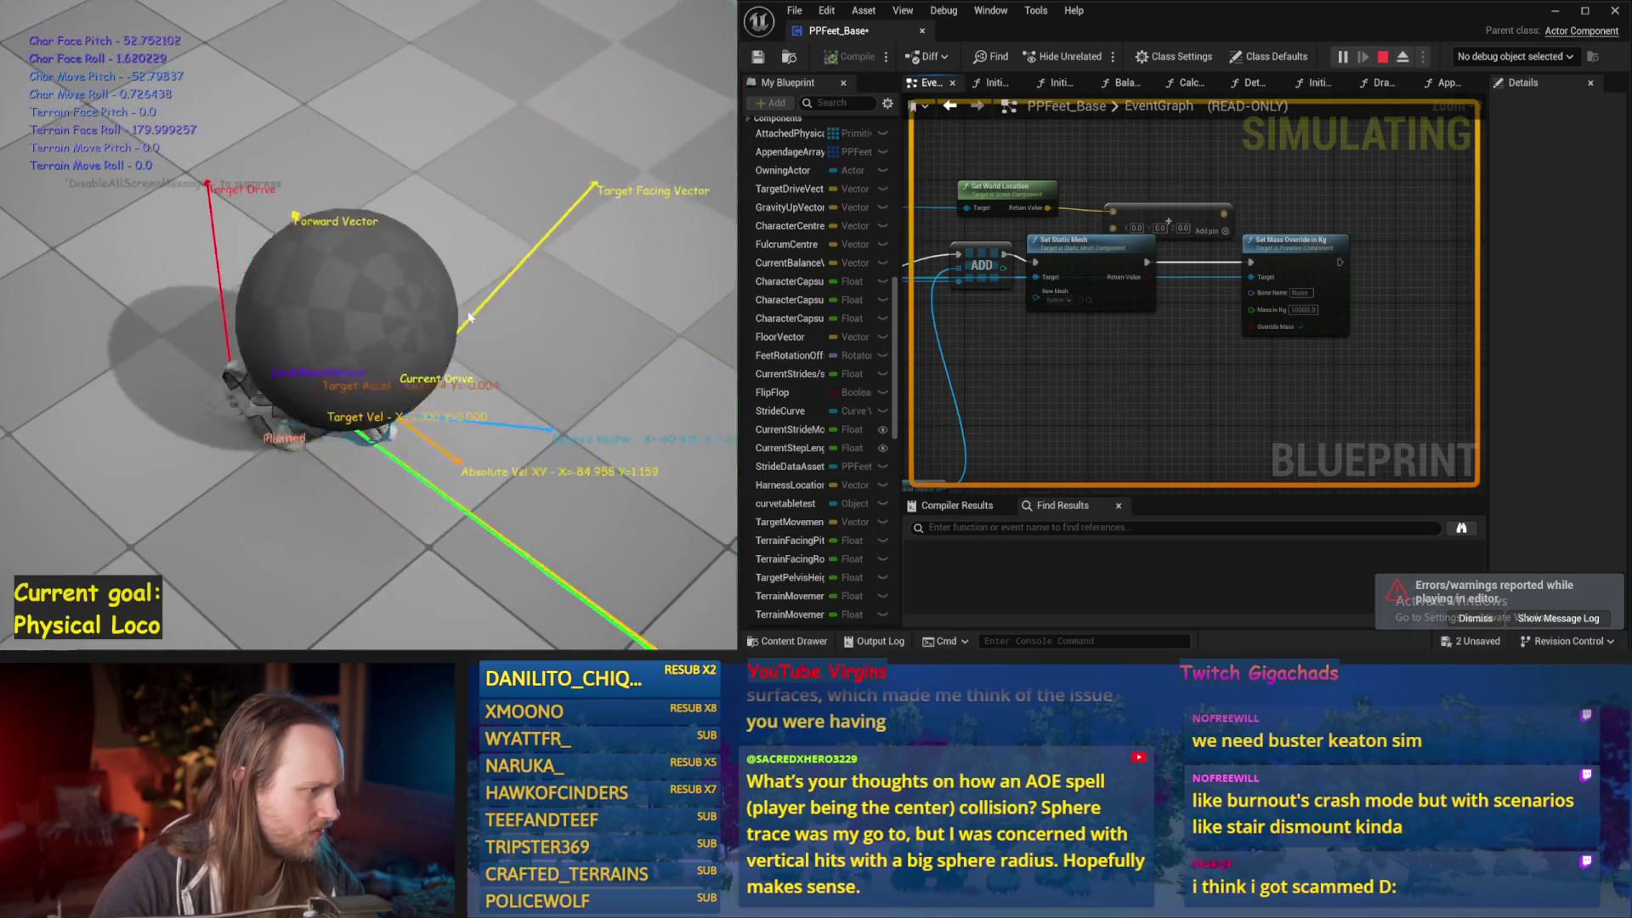
key(Escape)
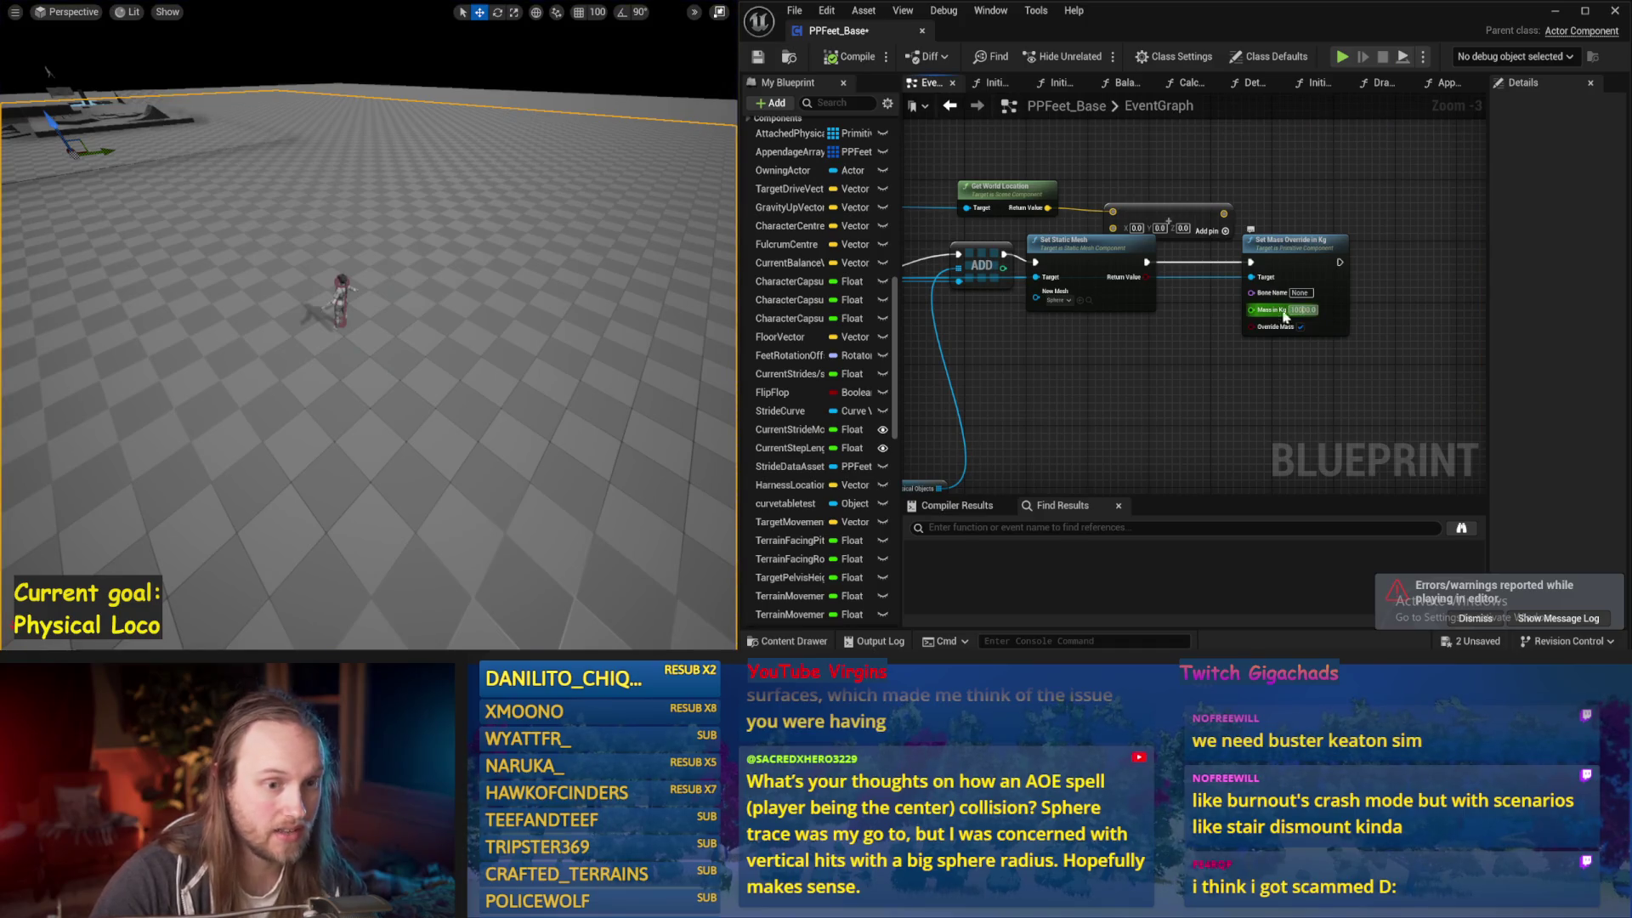
Reframe the camera on the character and simulate the heavier sphere three more times
drag(274, 308, 290, 310)
key(alt+s)
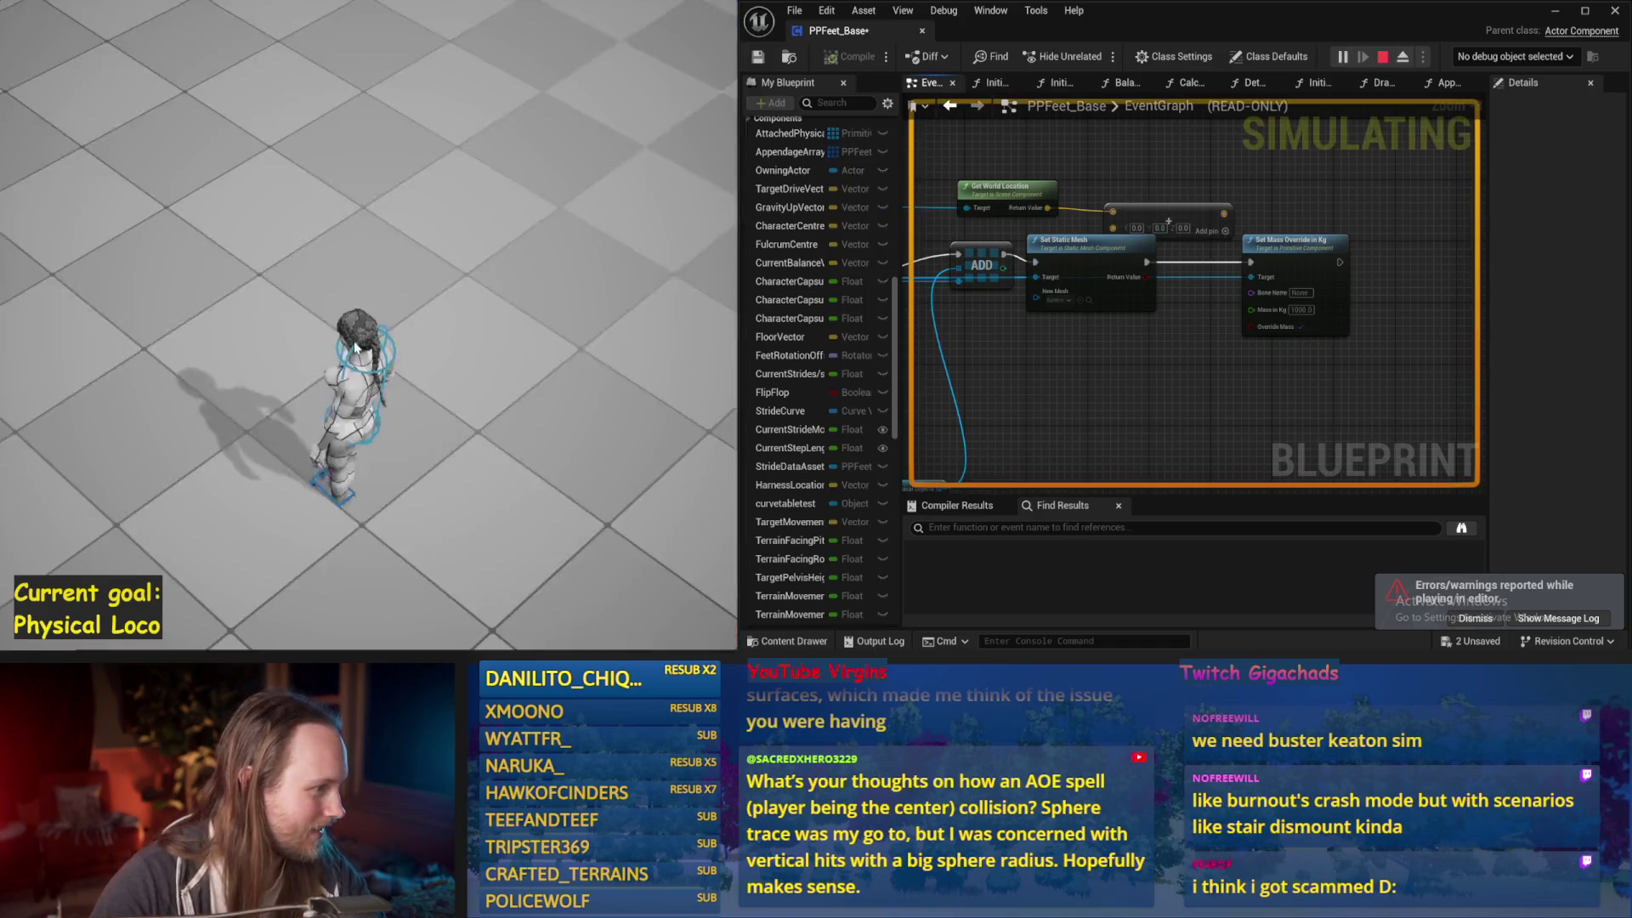
key(Escape)
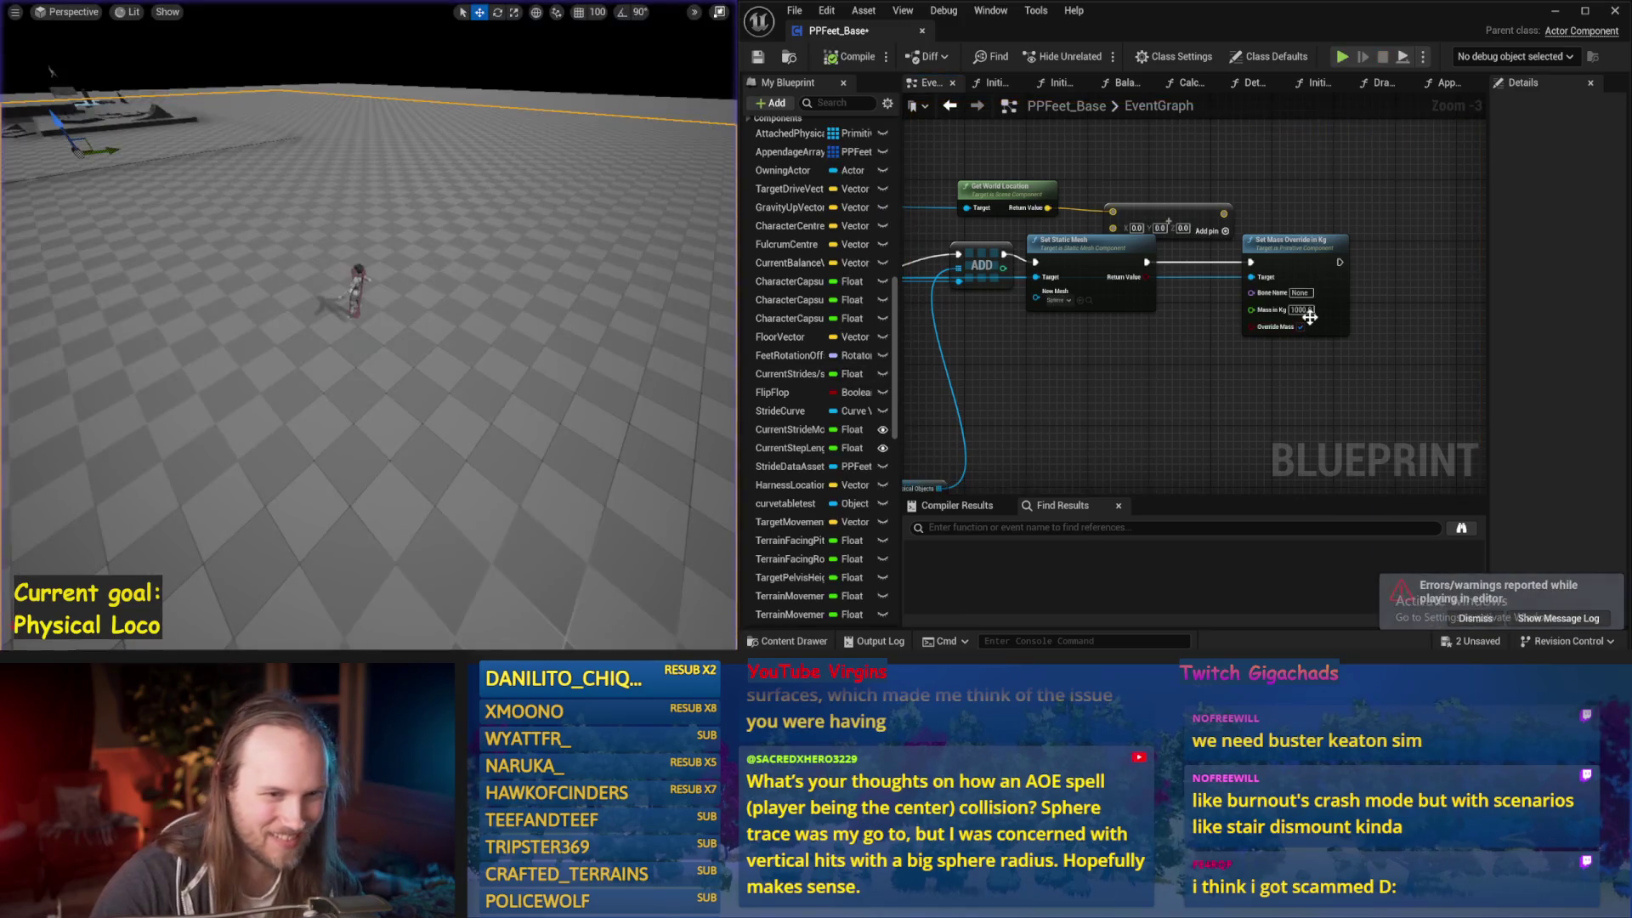
drag(505, 325, 488, 314)
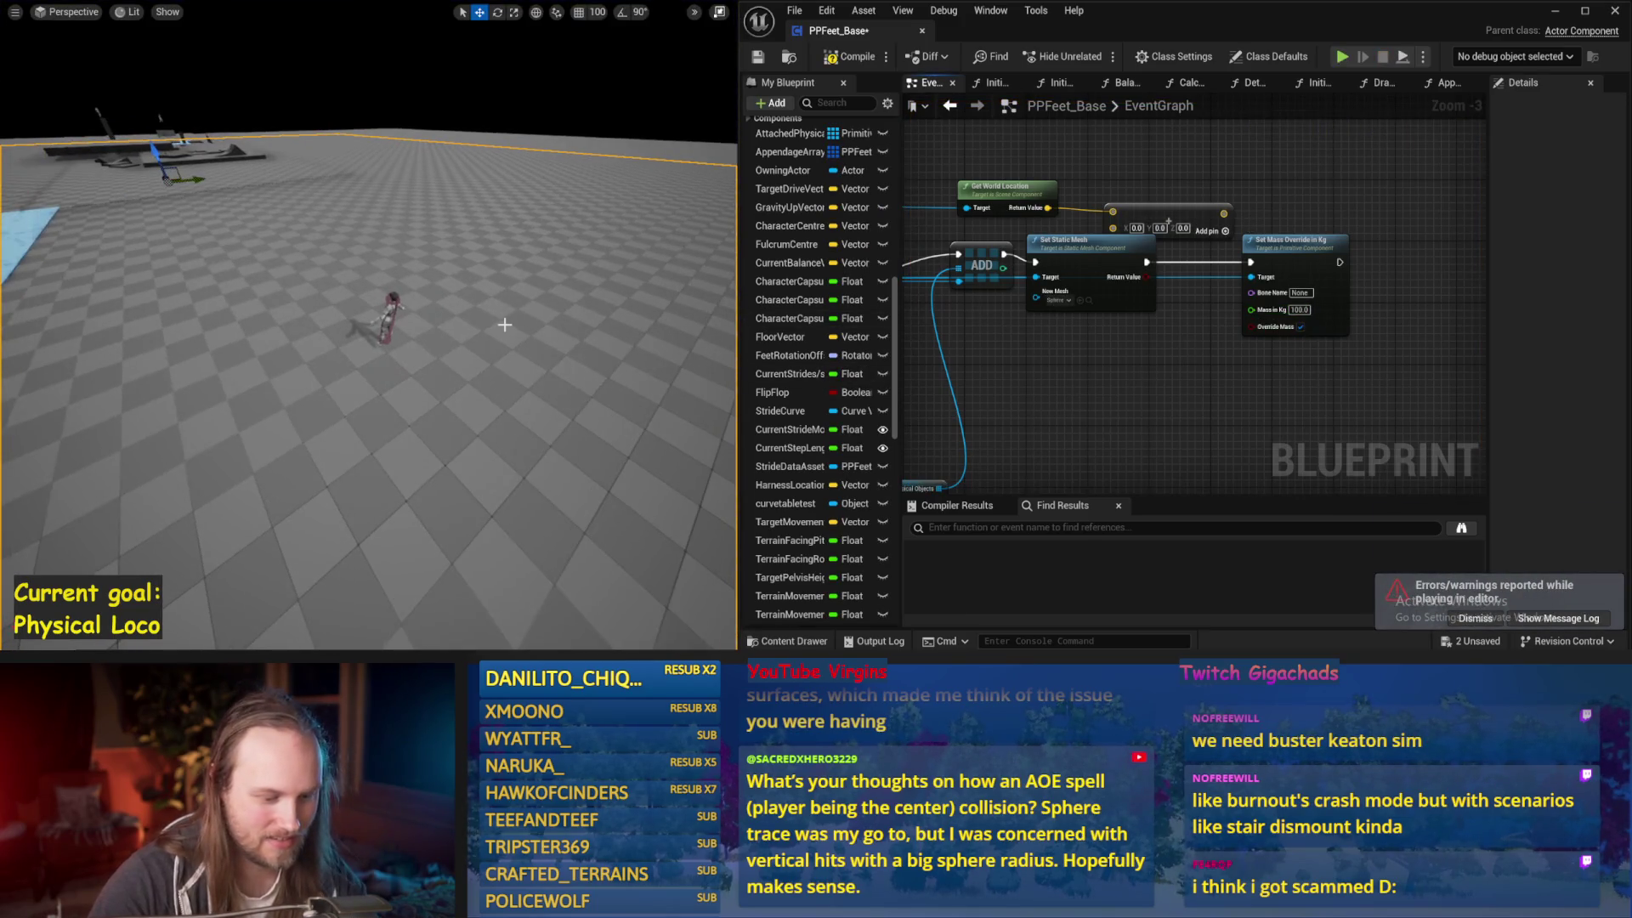
key(alt+s)
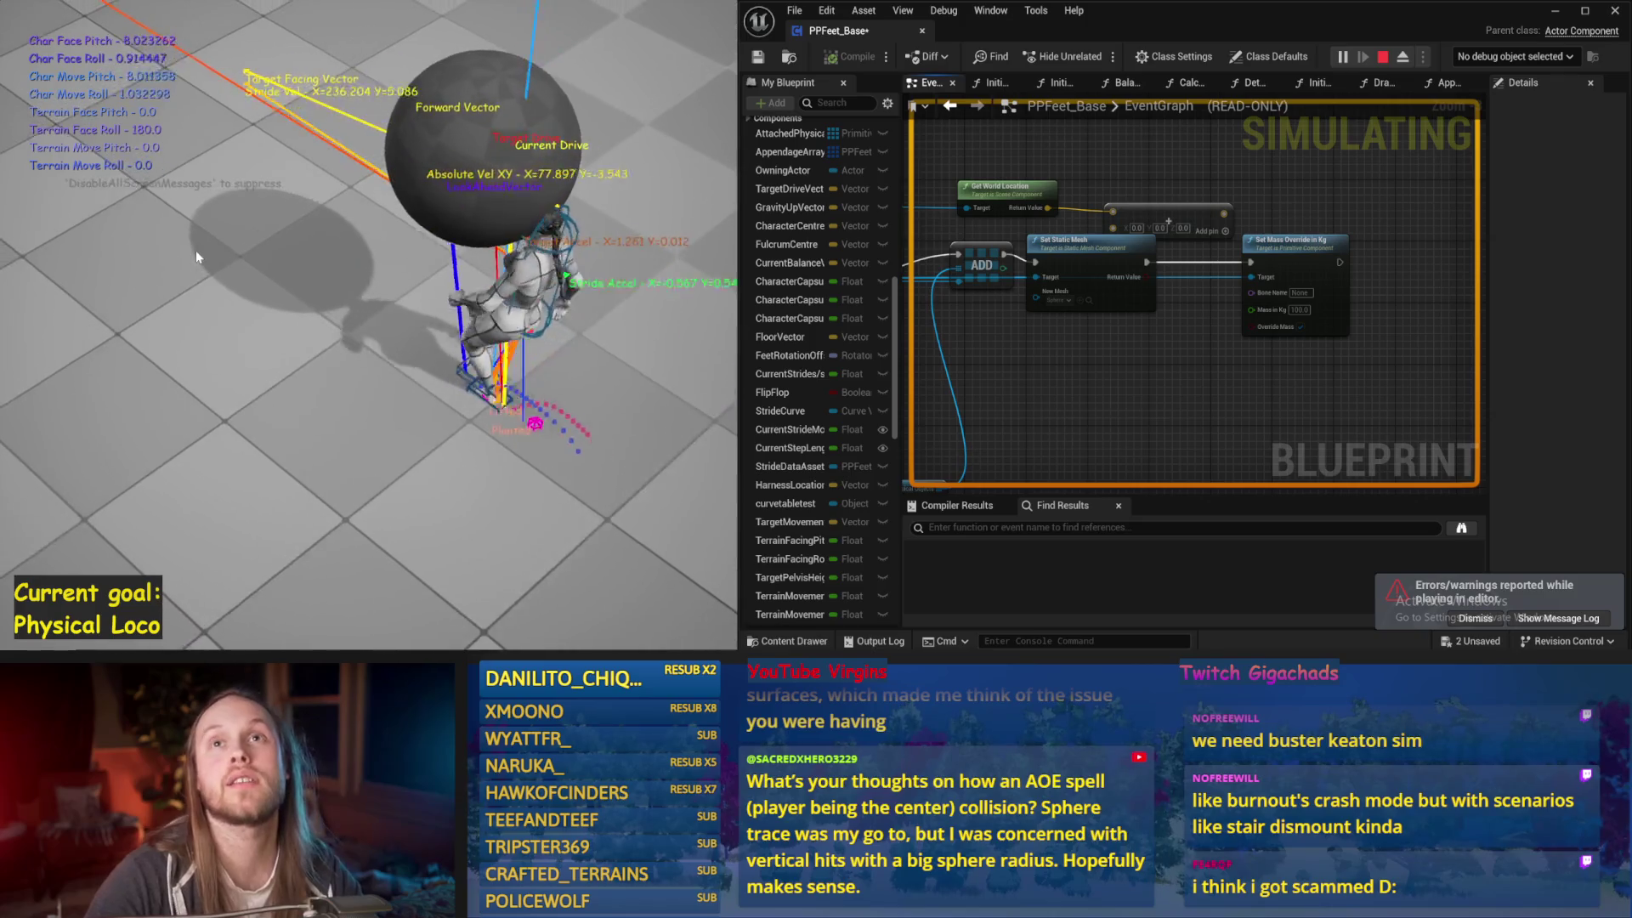
key(Escape)
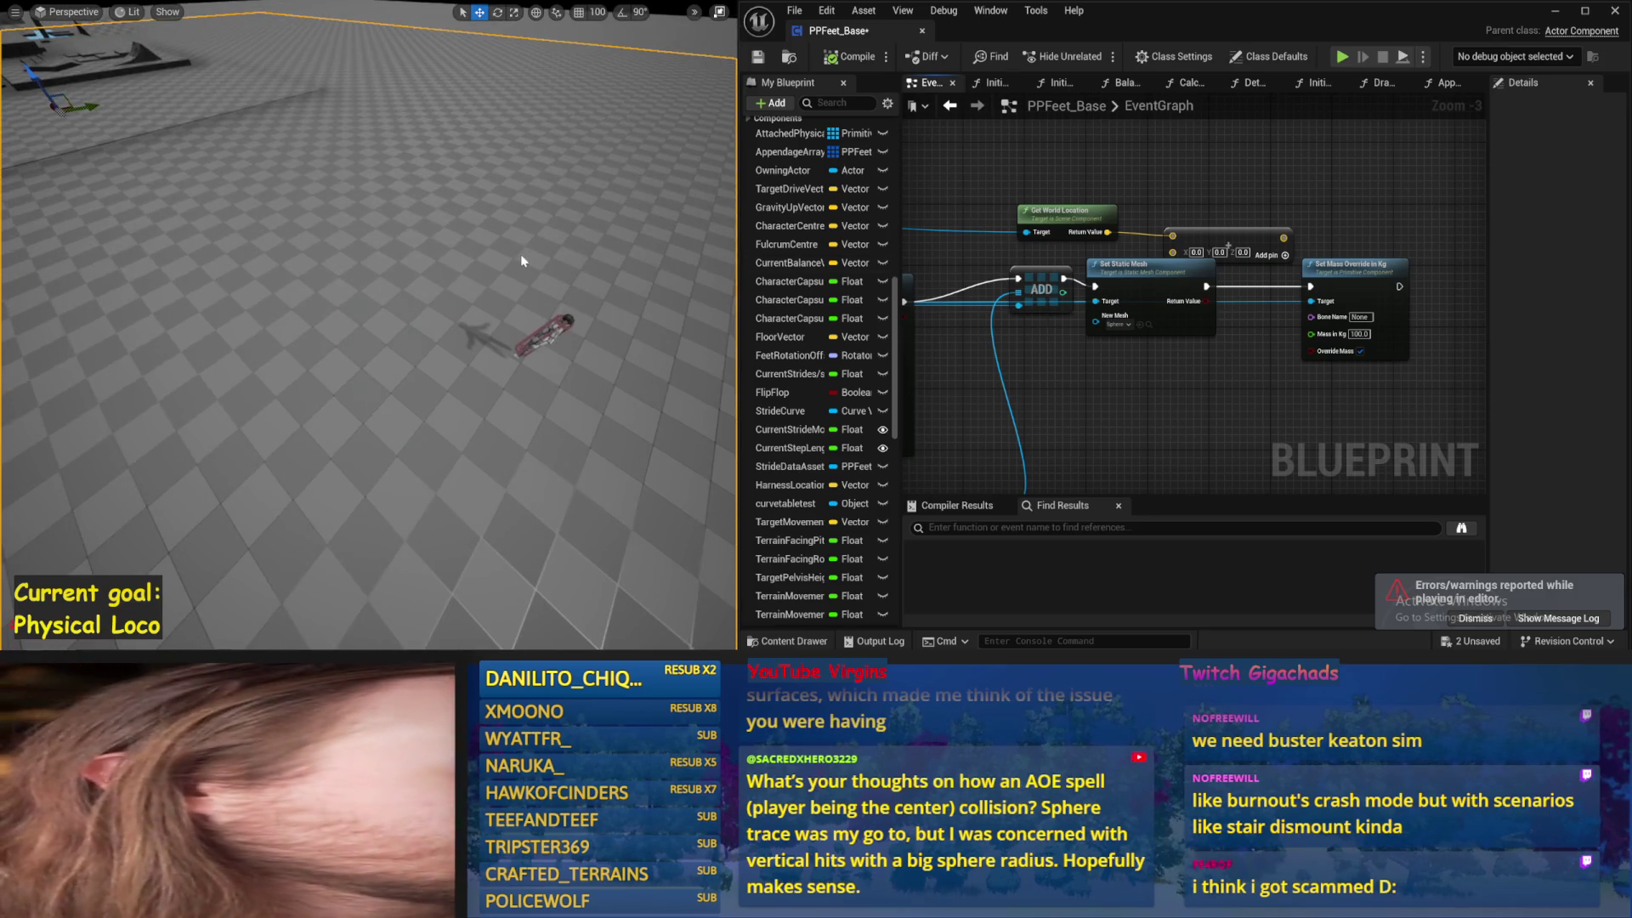
key(alt+s)
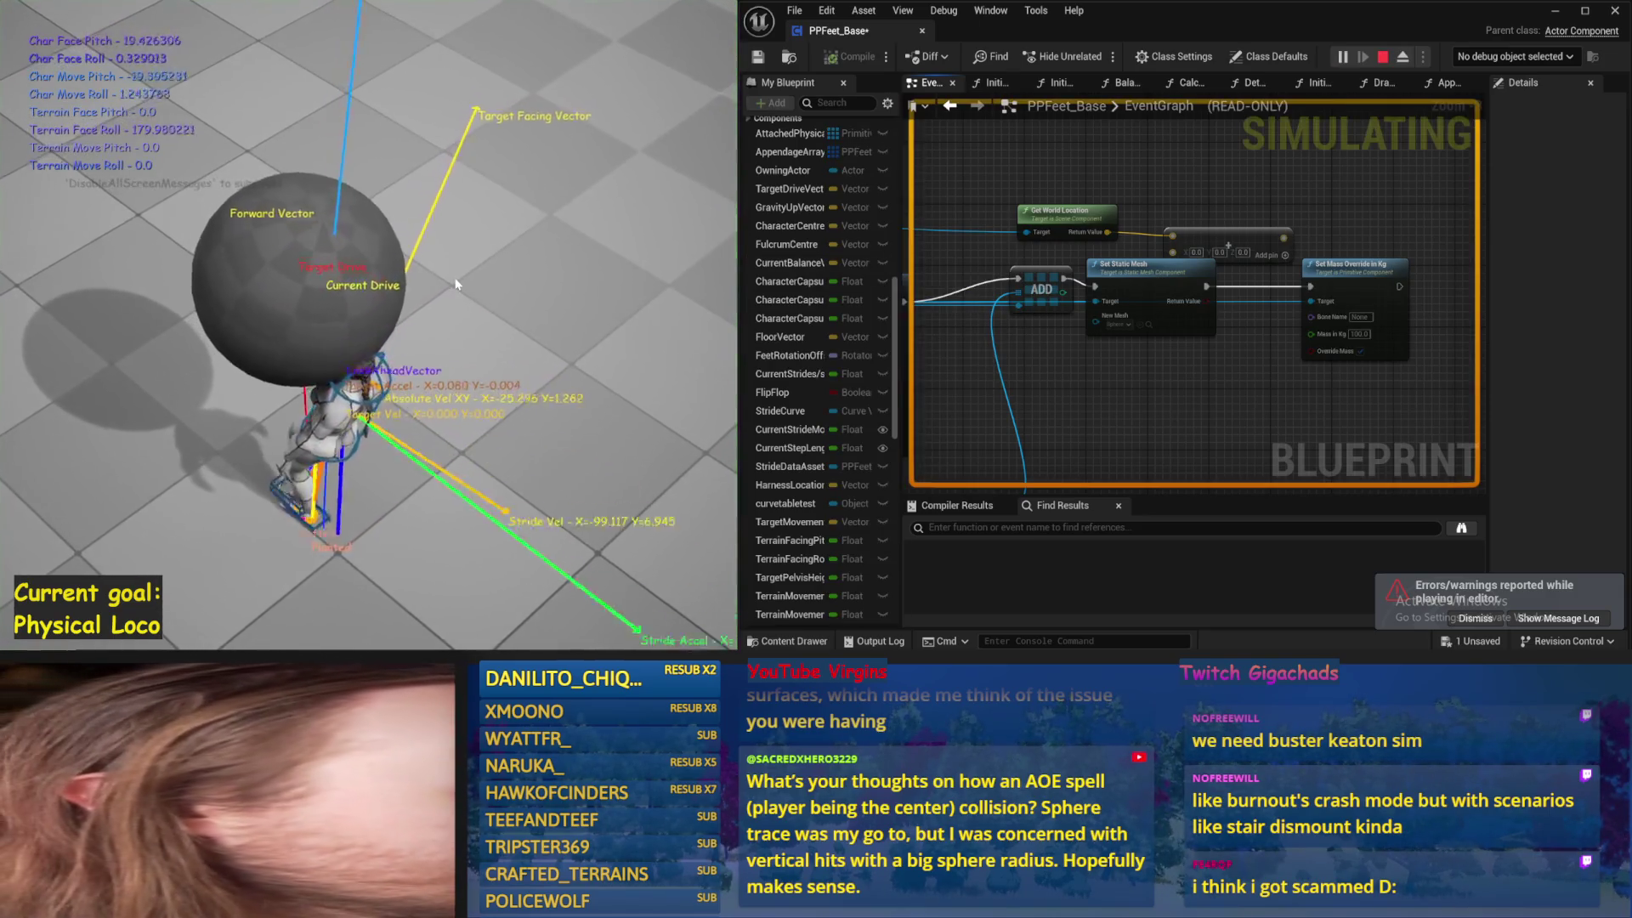
key(Escape)
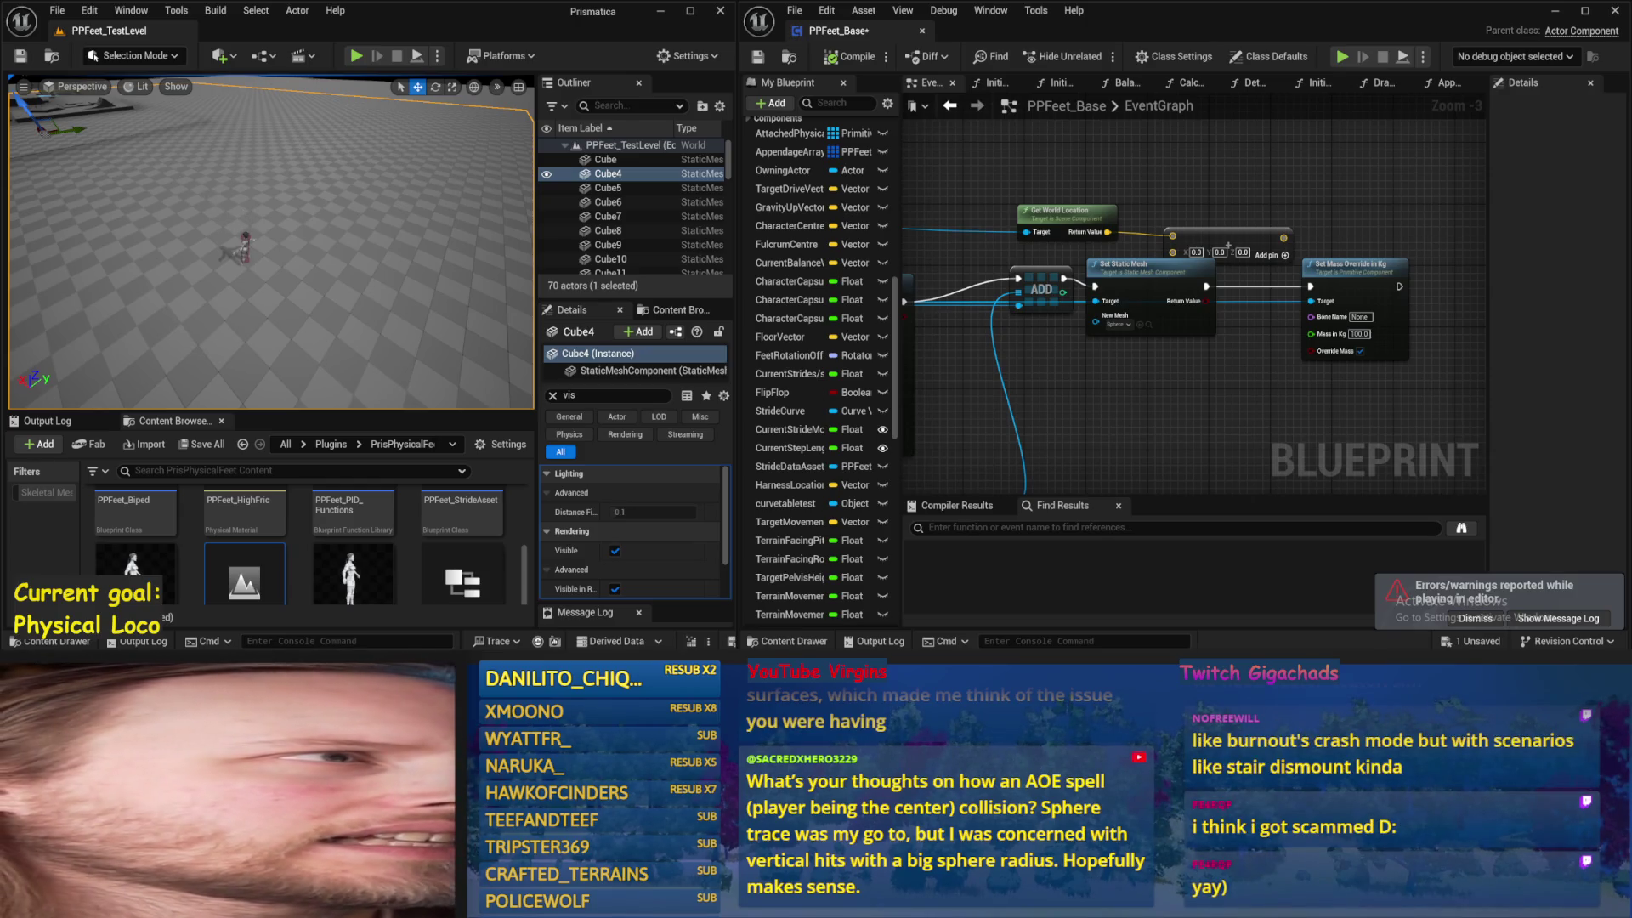
Set Cube4's Distance Field value to 0.1 and save all modified assets
drag(625, 514, 634, 514)
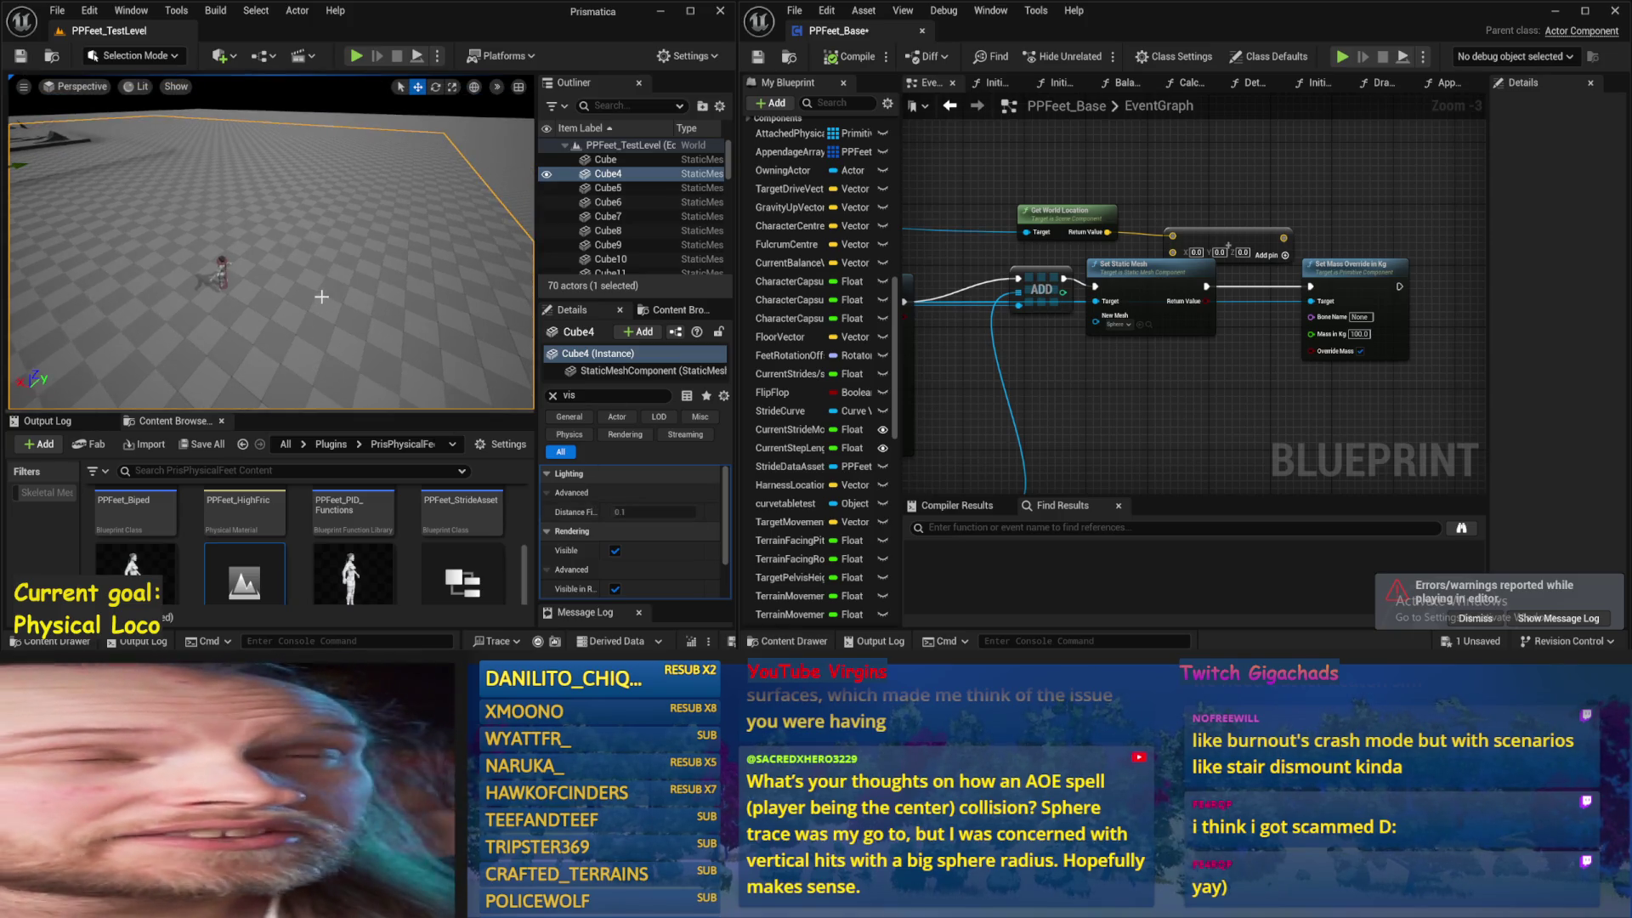
click(59, 12)
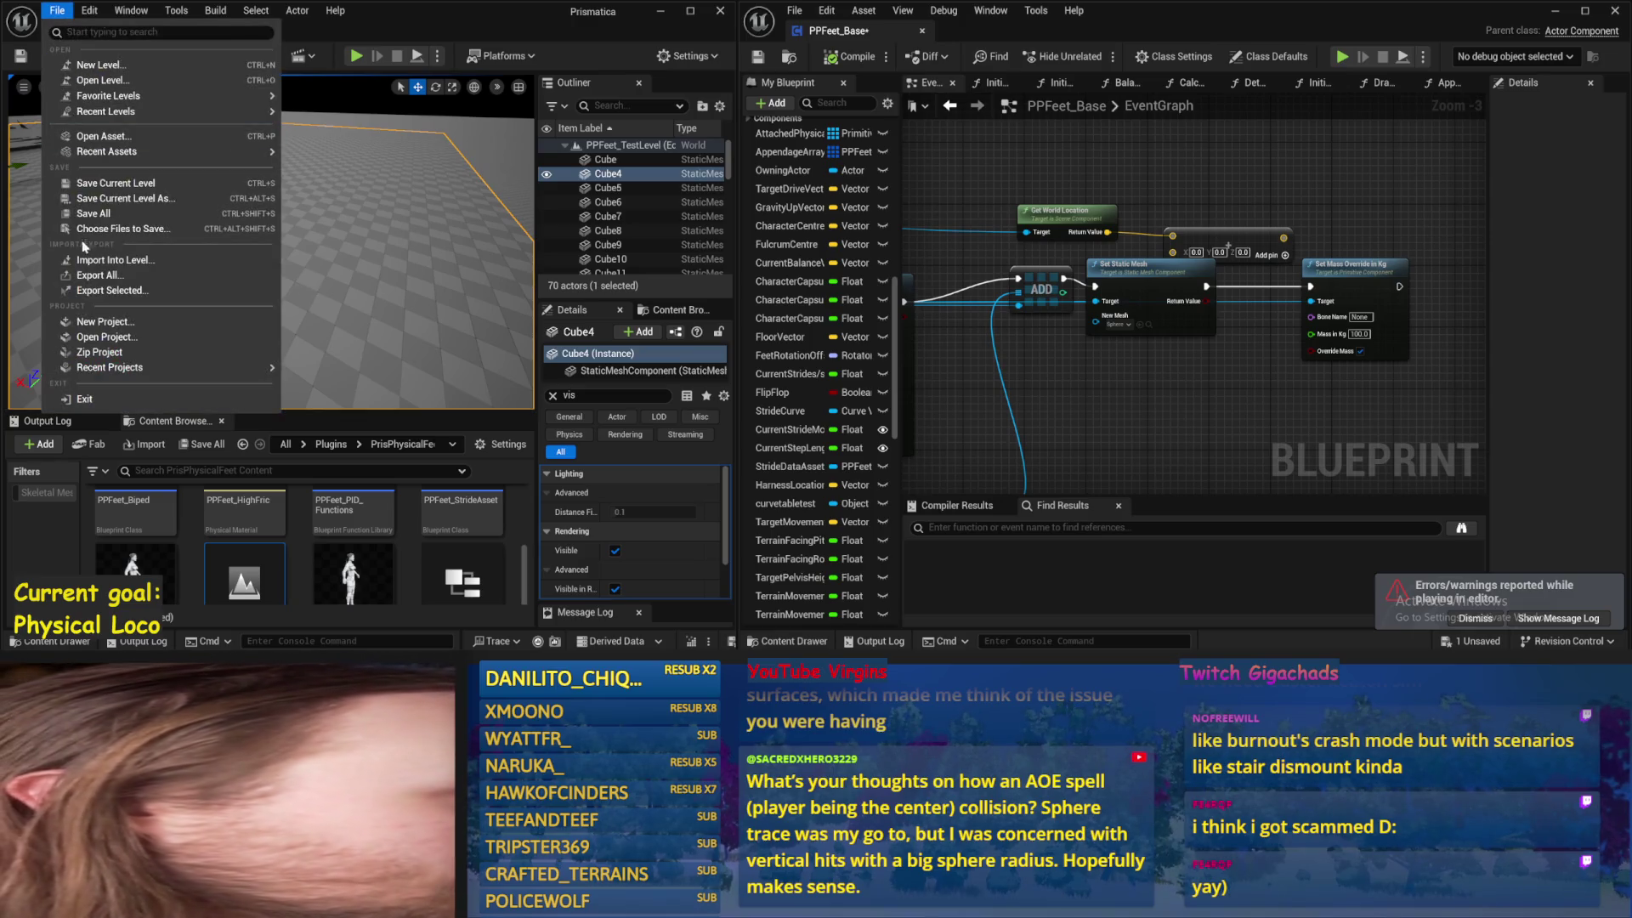
click(83, 216)
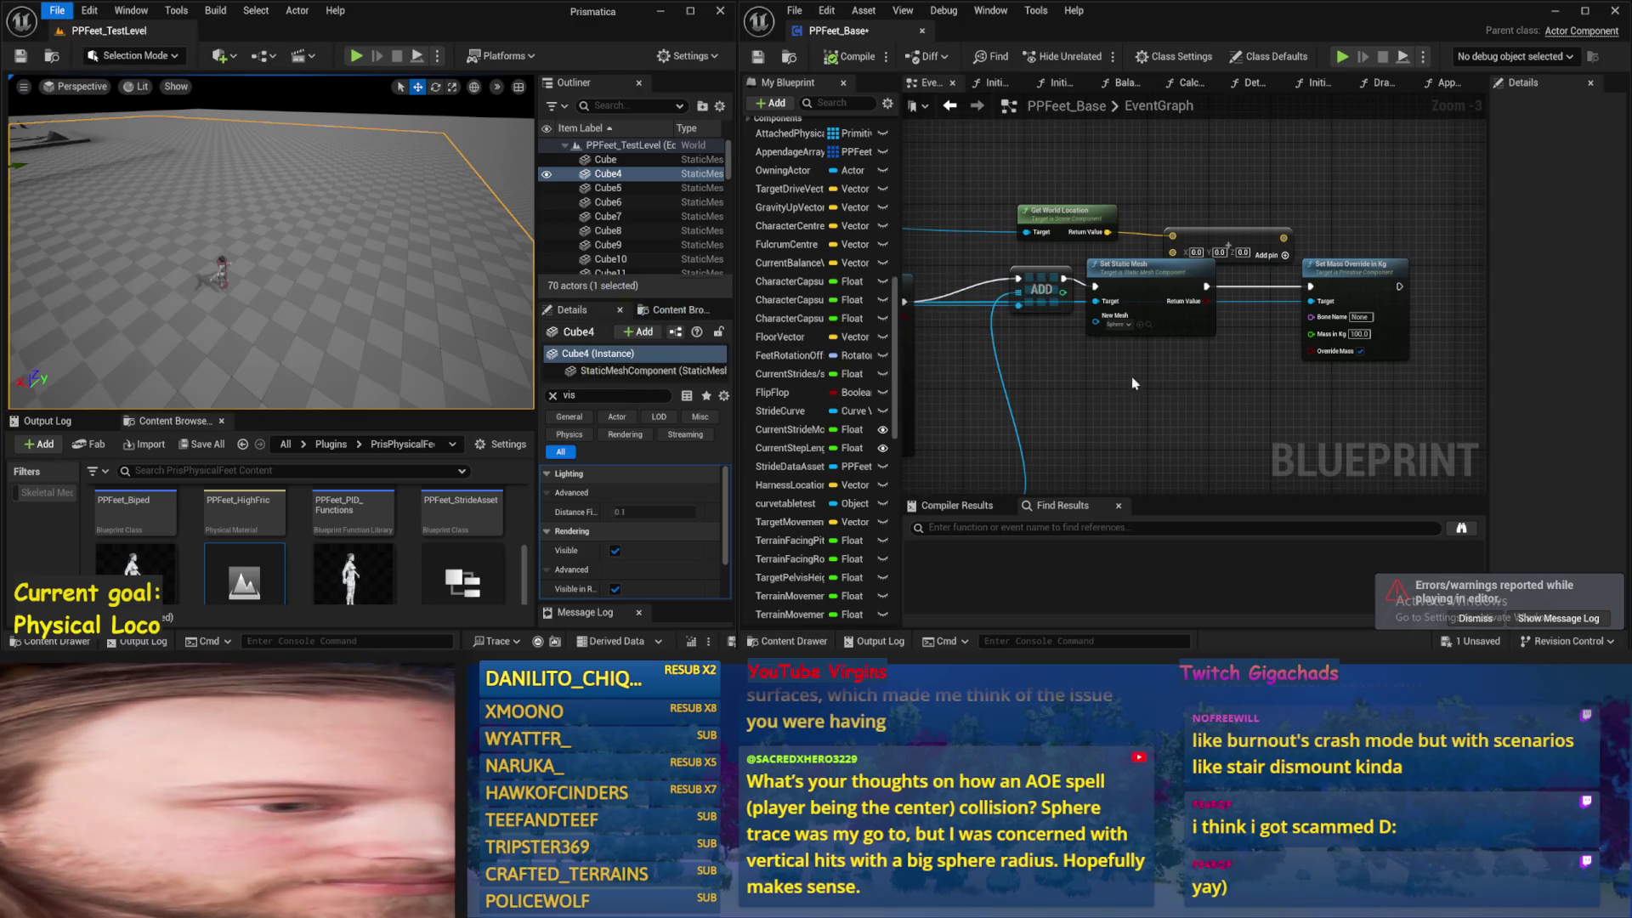
Dismiss the errors notice, compile PPFeet_Base, and switch to the Paint sketch
click(1476, 618)
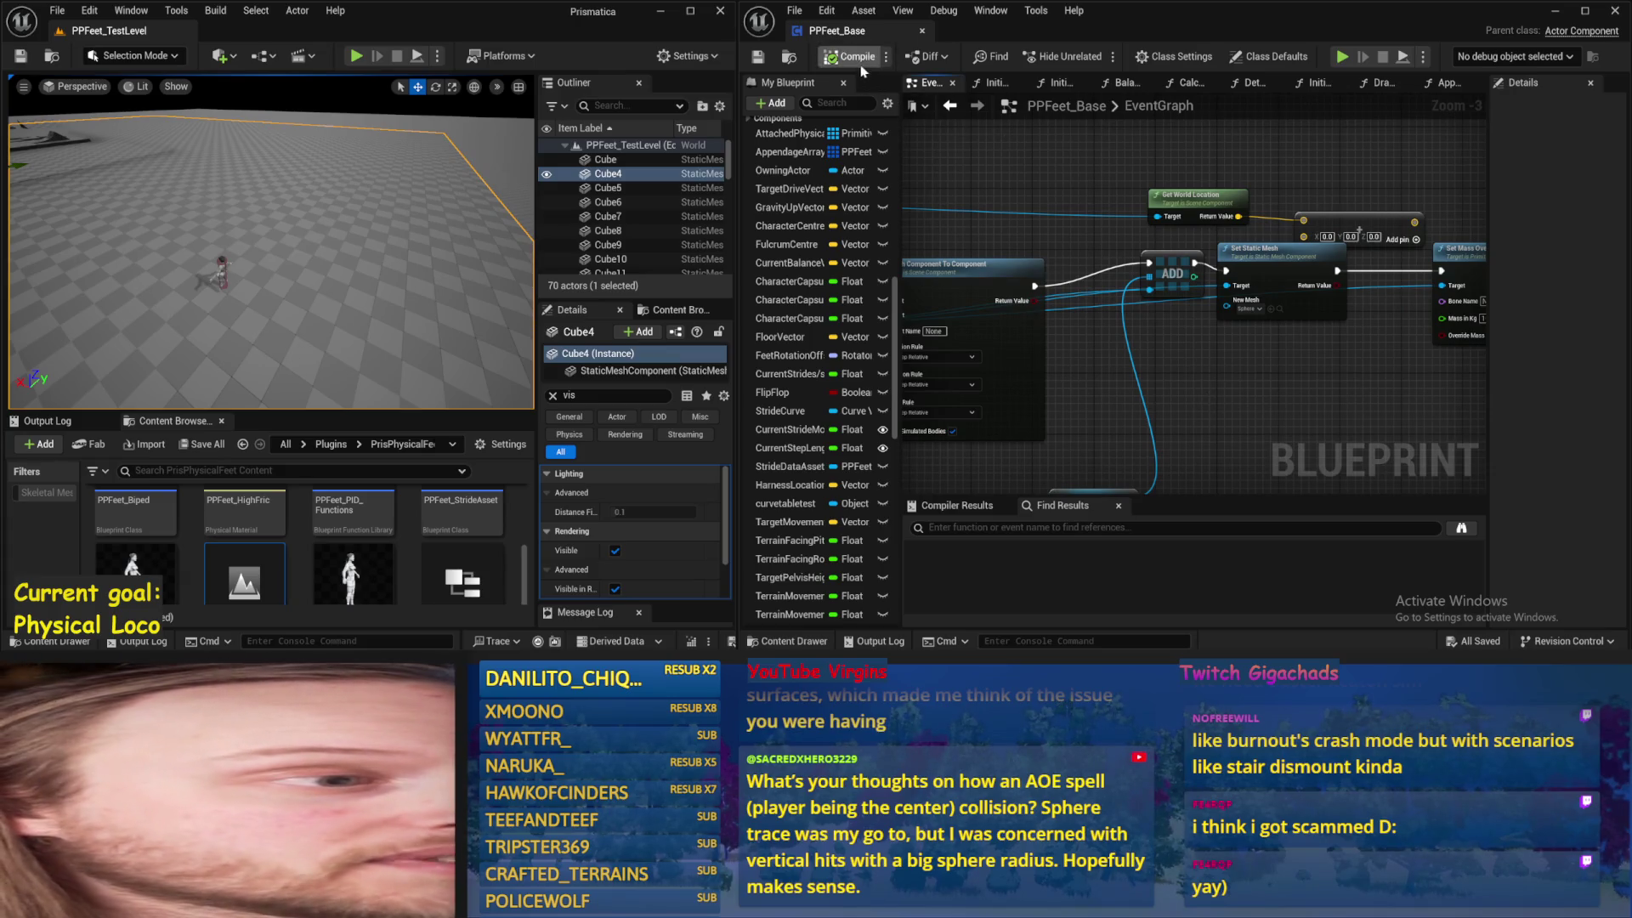
click(760, 58)
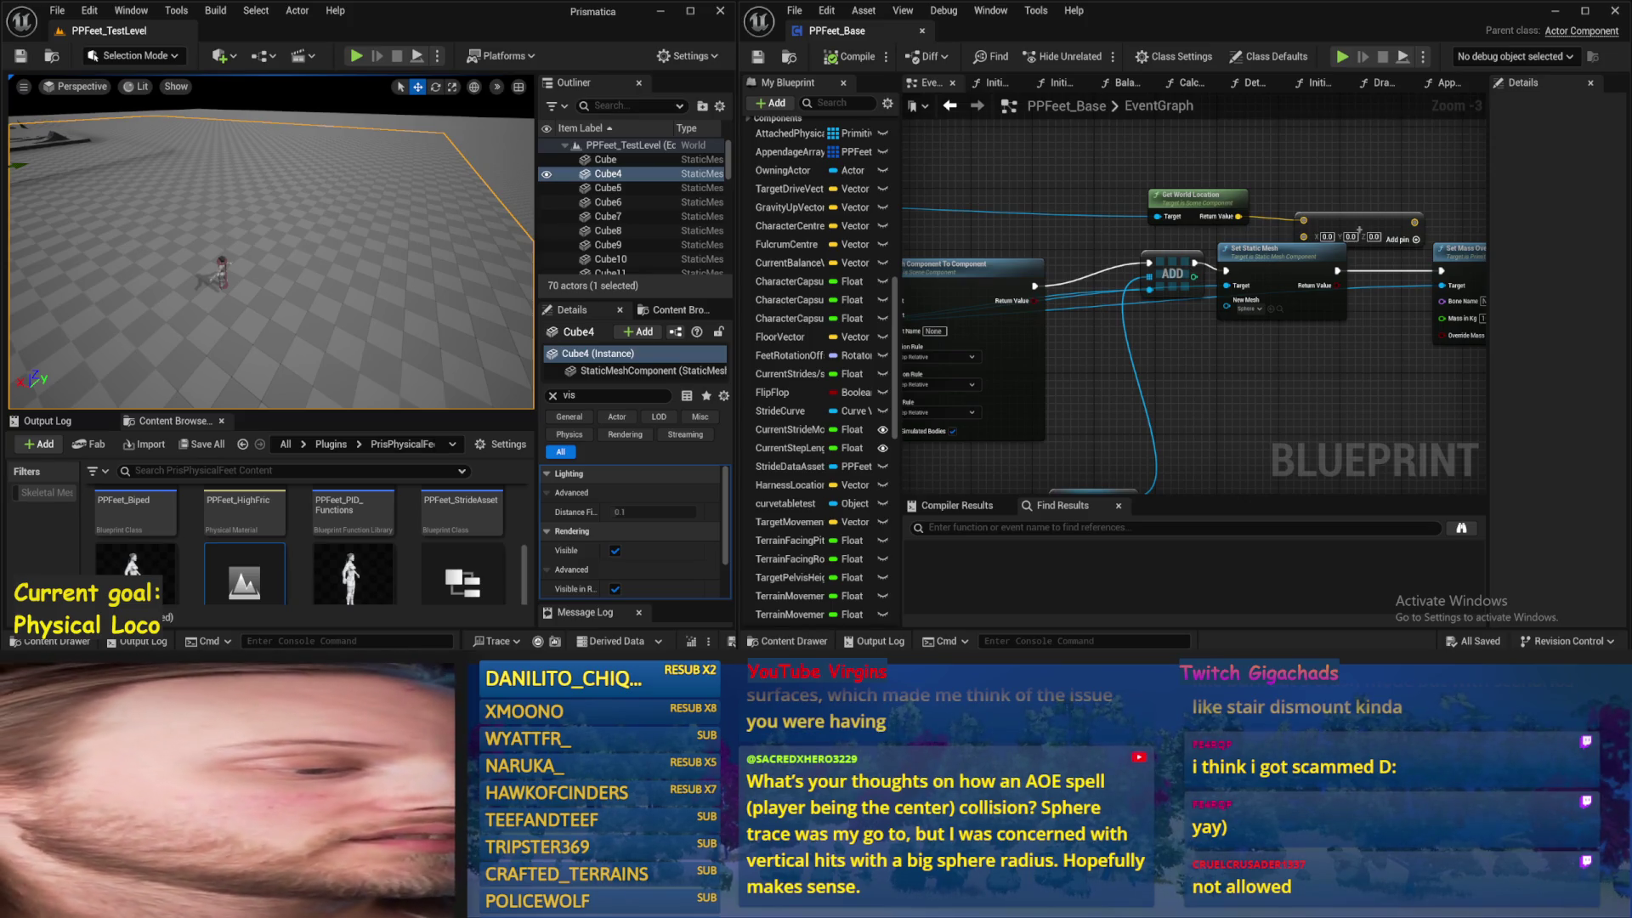
key(alt+Tab)
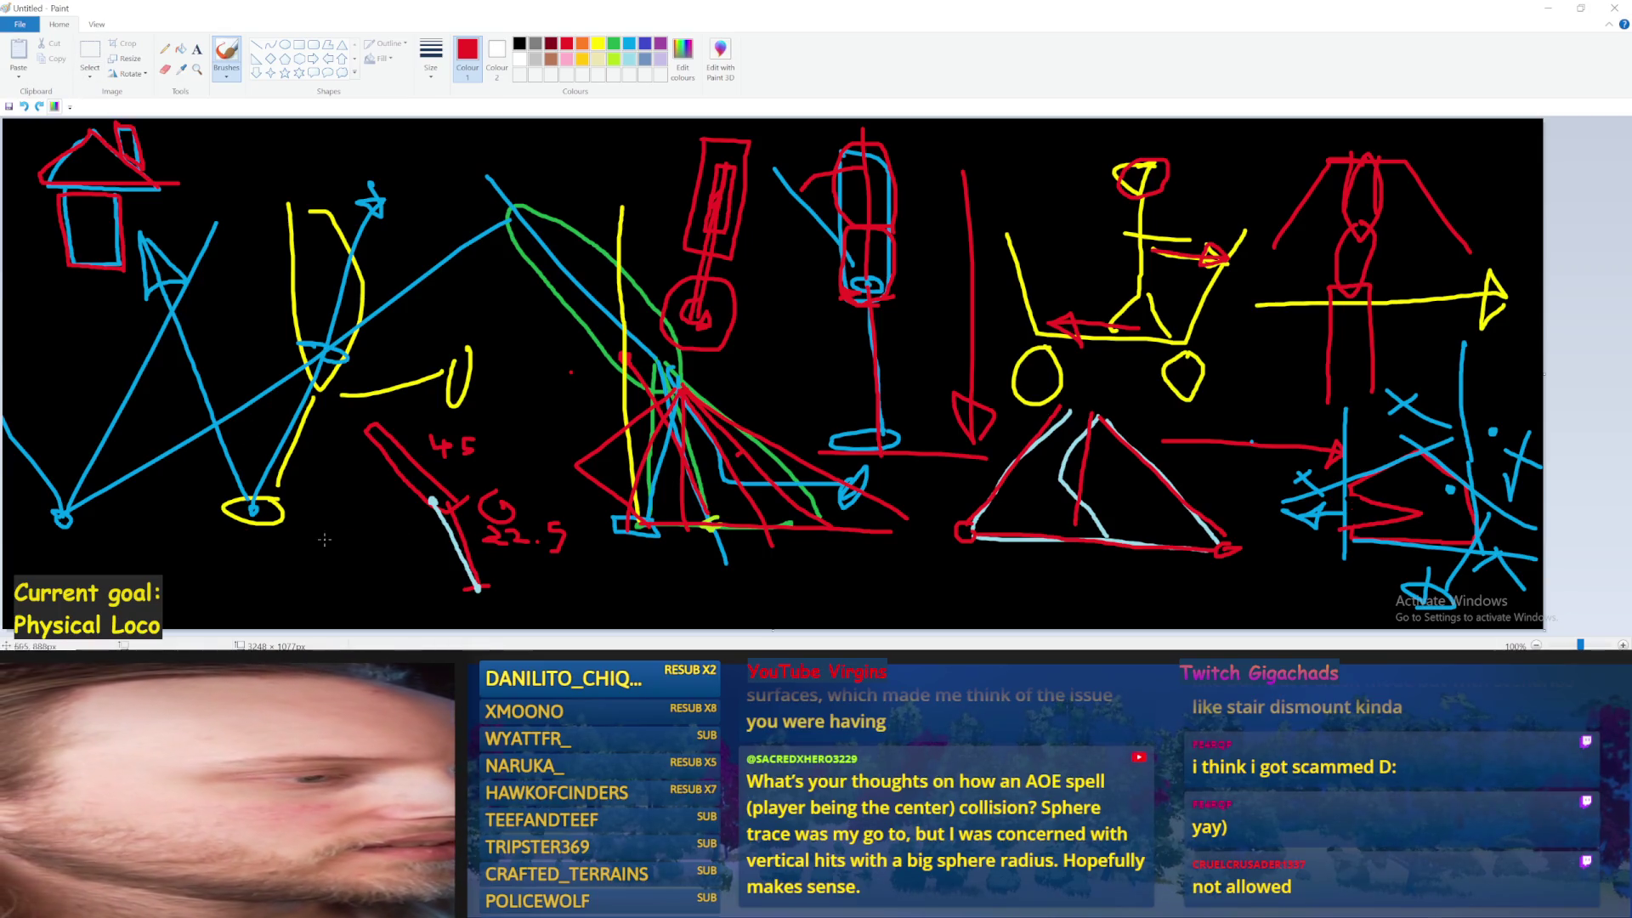
Paint a red dot and draw a large red circle around it beside the 45/22.5 line
click(355, 546)
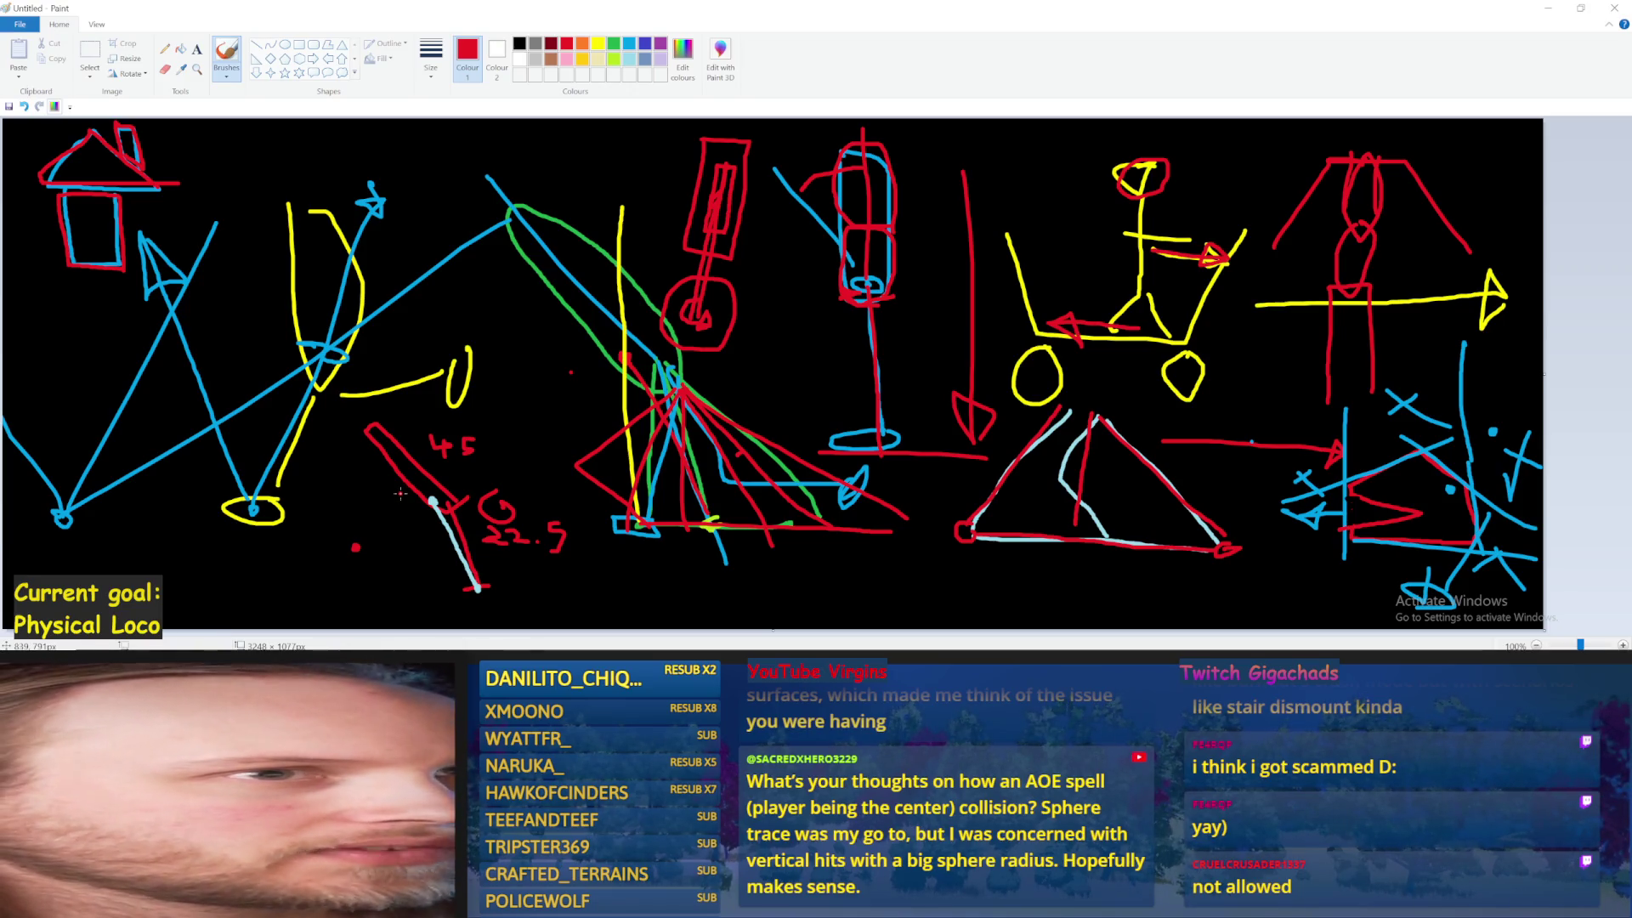
mouse_move(396, 488)
mouse_down()
mouse_move(327, 473)
mouse_move(264, 537)
mouse_move(338, 613)
mouse_move(422, 552)
mouse_move(391, 482)
mouse_up()
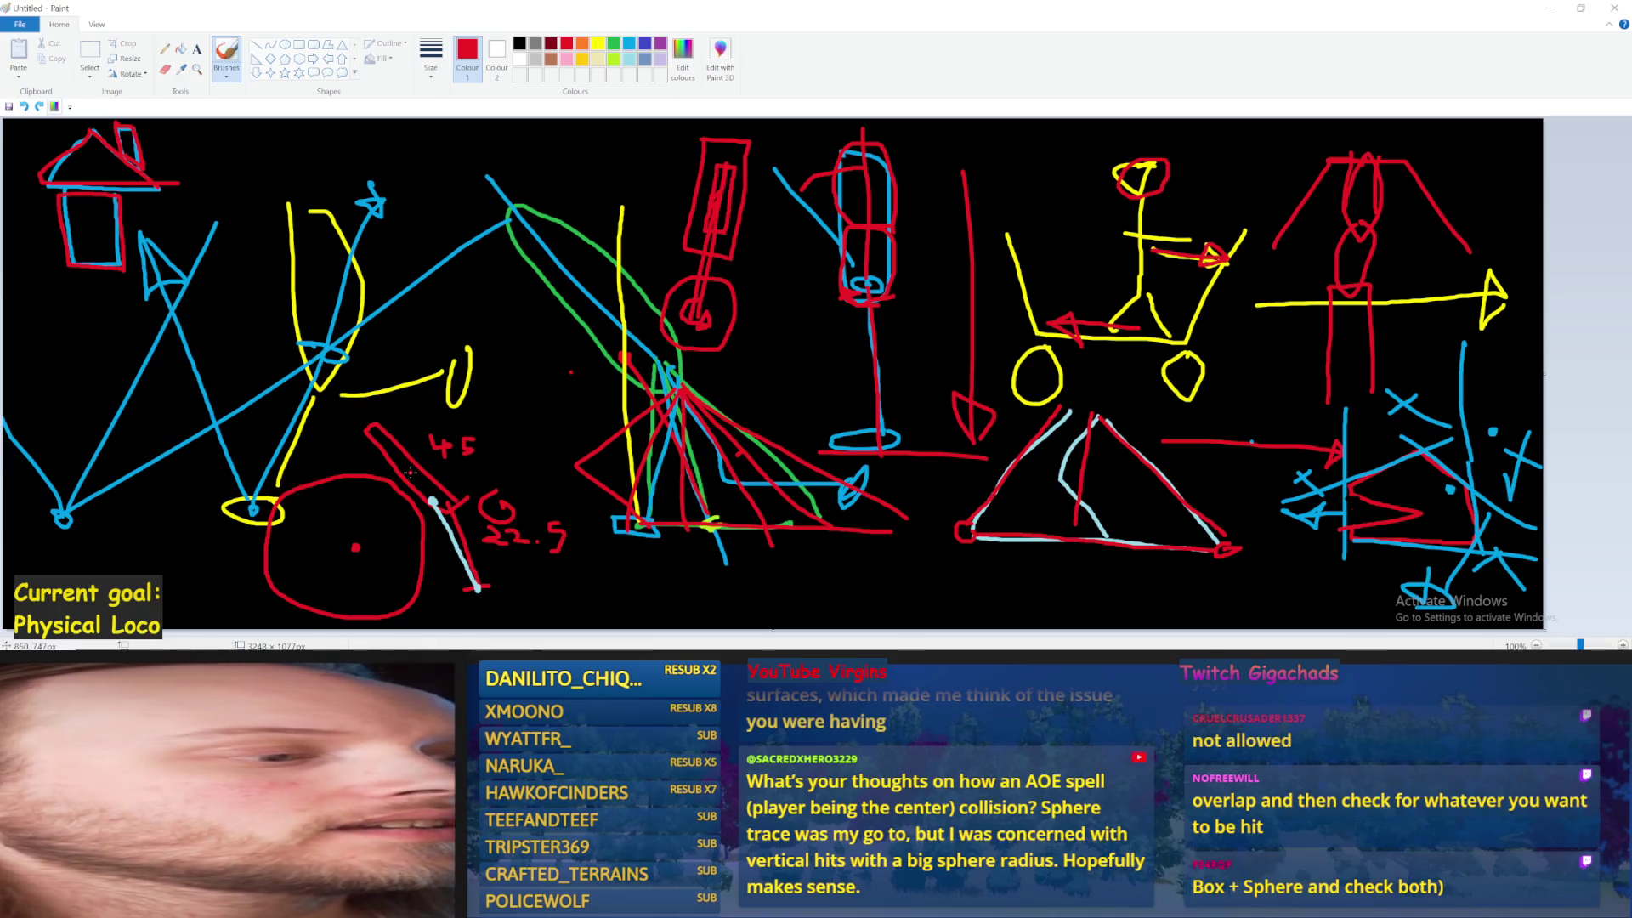
In light blue, draw small circles, a loop and marks in and around the red circle
click(627, 44)
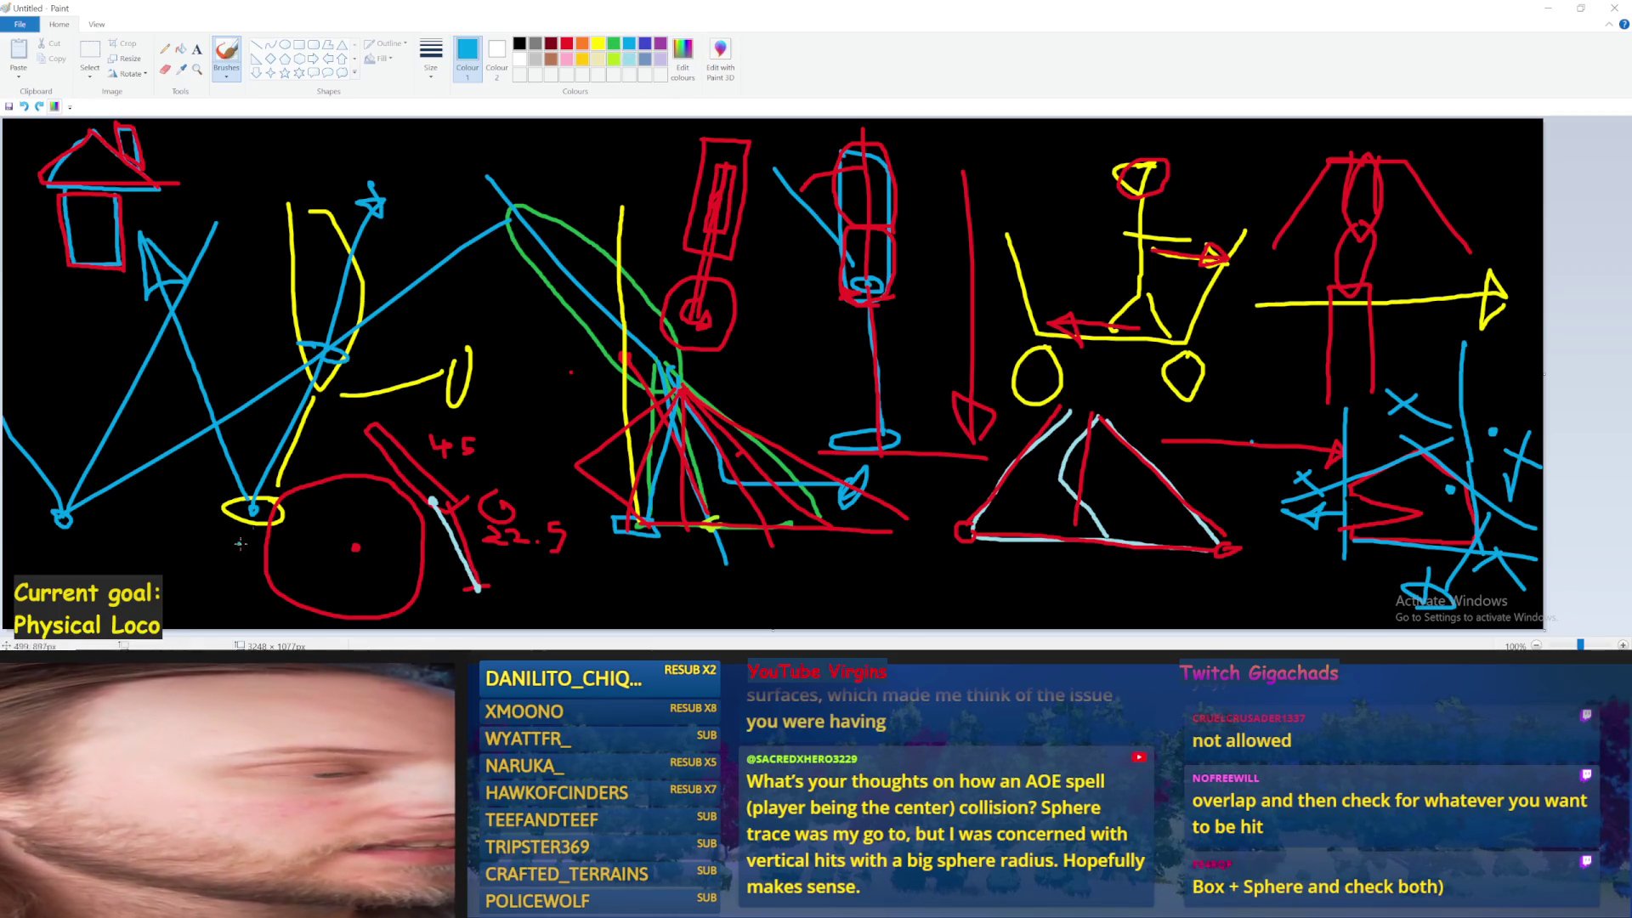
drag(312, 487, 317, 493)
drag(317, 601, 320, 595)
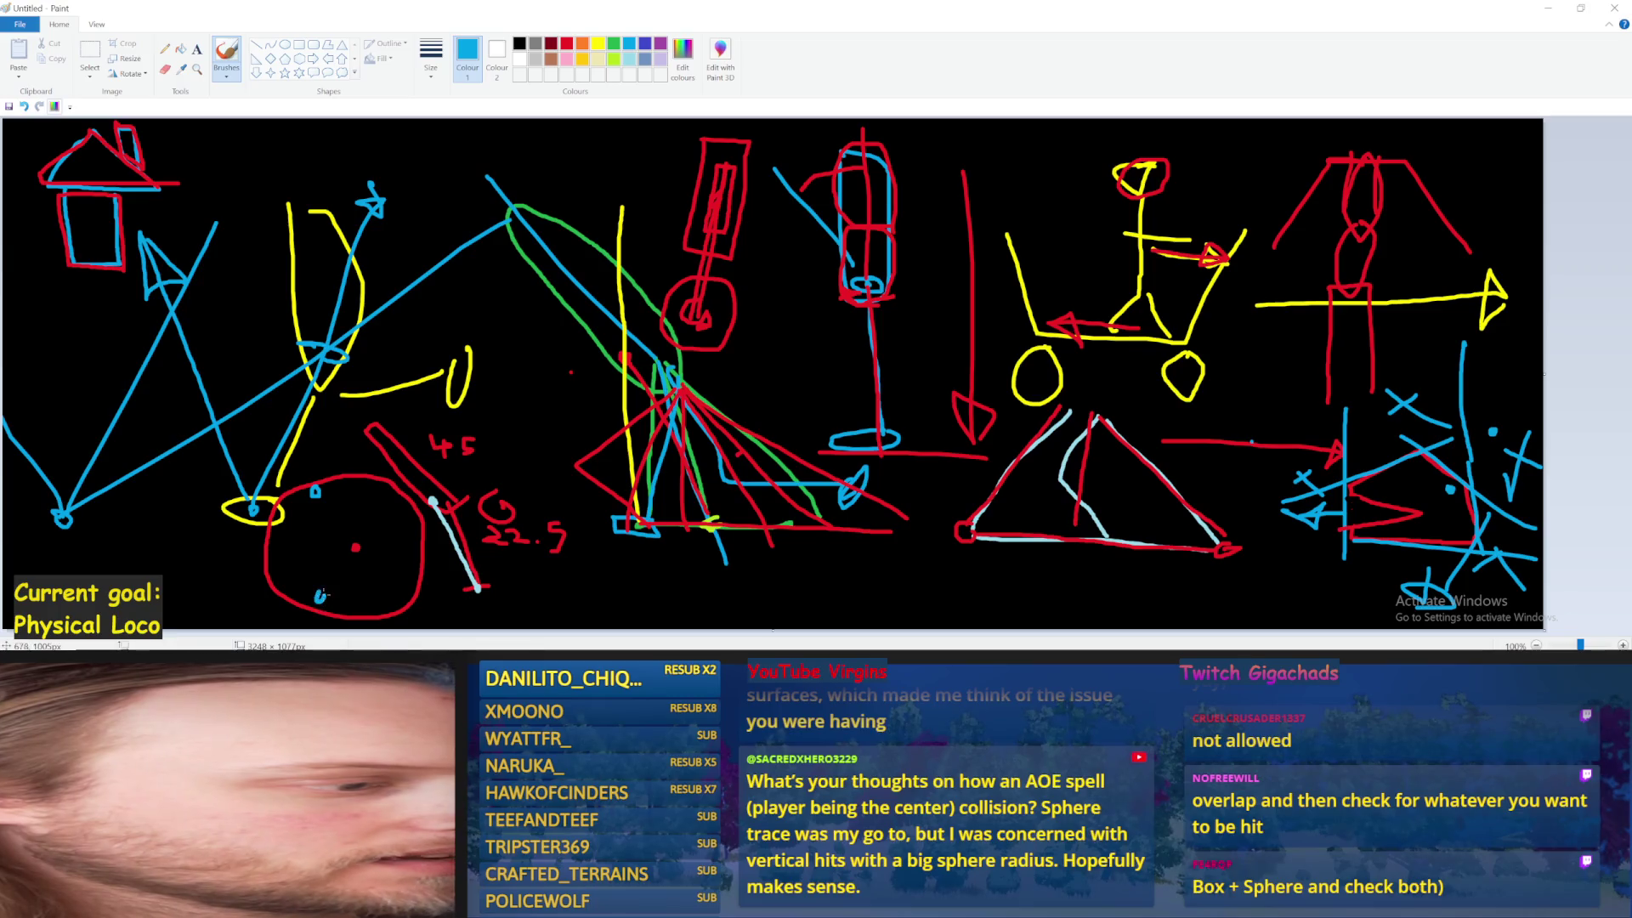
drag(379, 545, 447, 573)
drag(198, 538, 200, 543)
Switch to grey and scribble a short grey mark inside the red circle
click(550, 59)
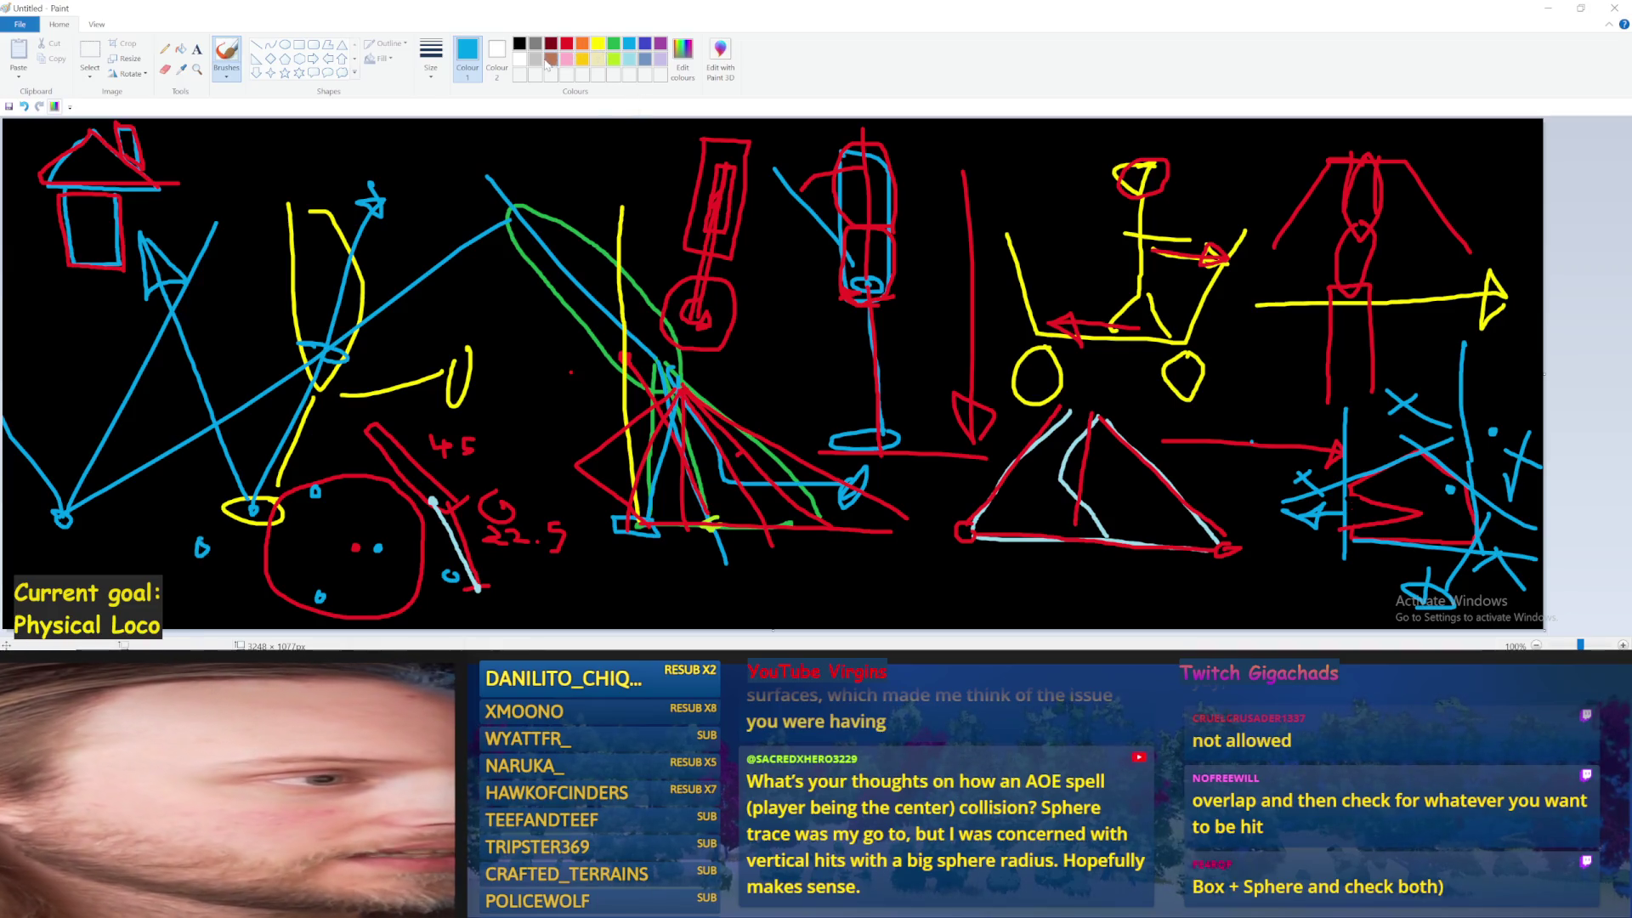
click(536, 43)
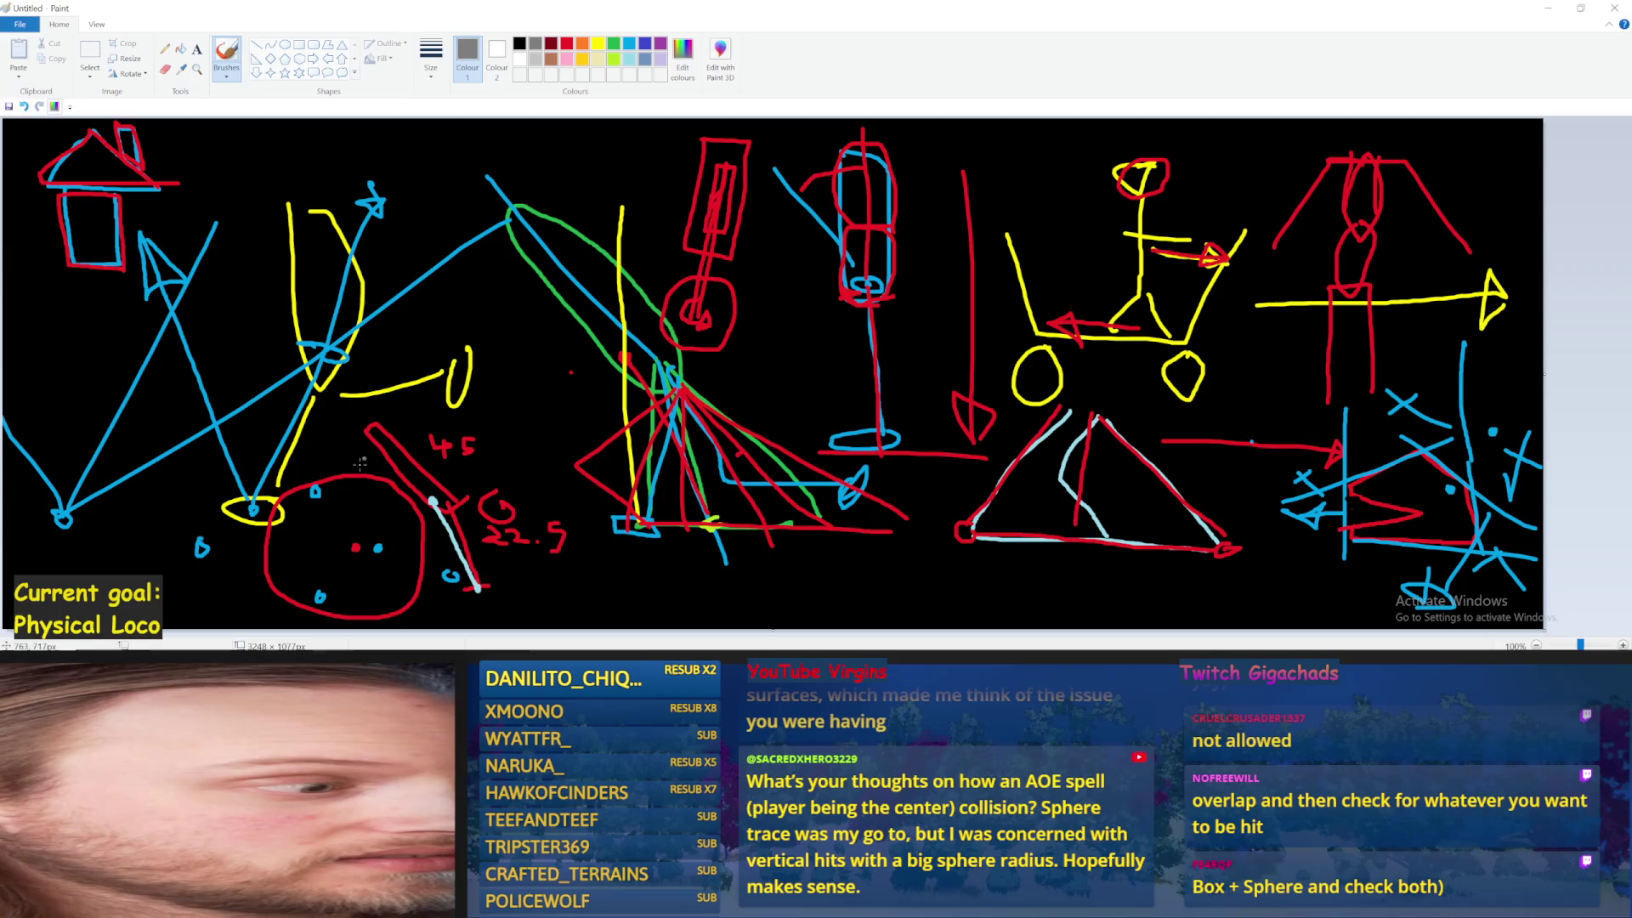
mouse_move(360, 500)
mouse_down()
mouse_move(313, 529)
mouse_move(364, 501)
mouse_up()
Back in light blue, add strokes, a cross, a line and a dot around the red circle
click(629, 44)
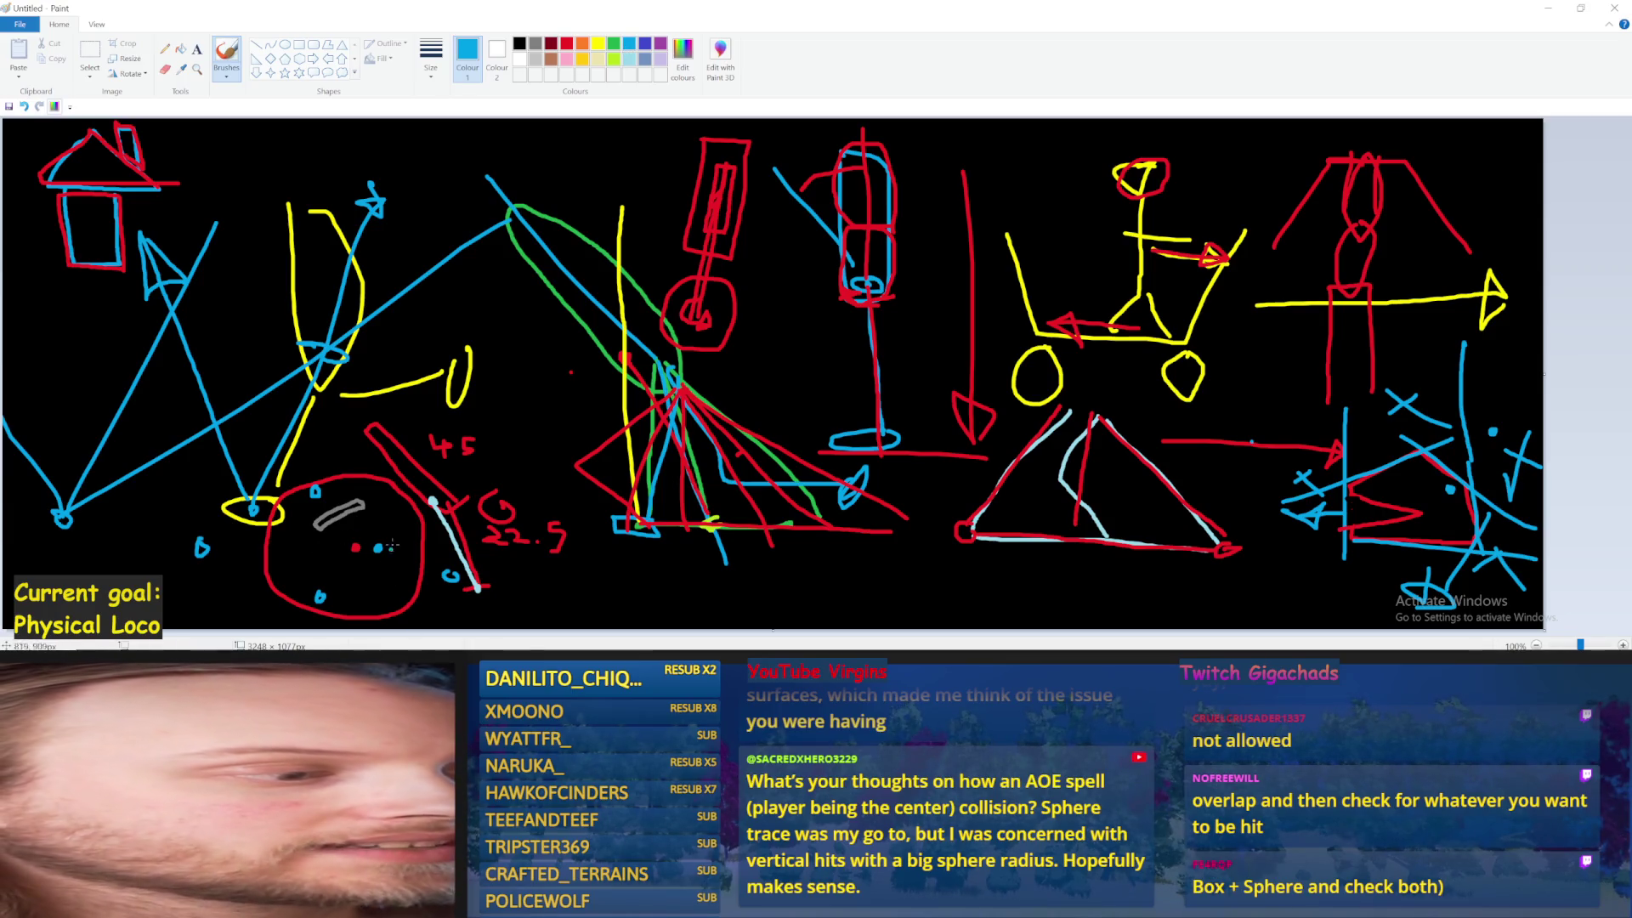
drag(442, 561, 459, 606)
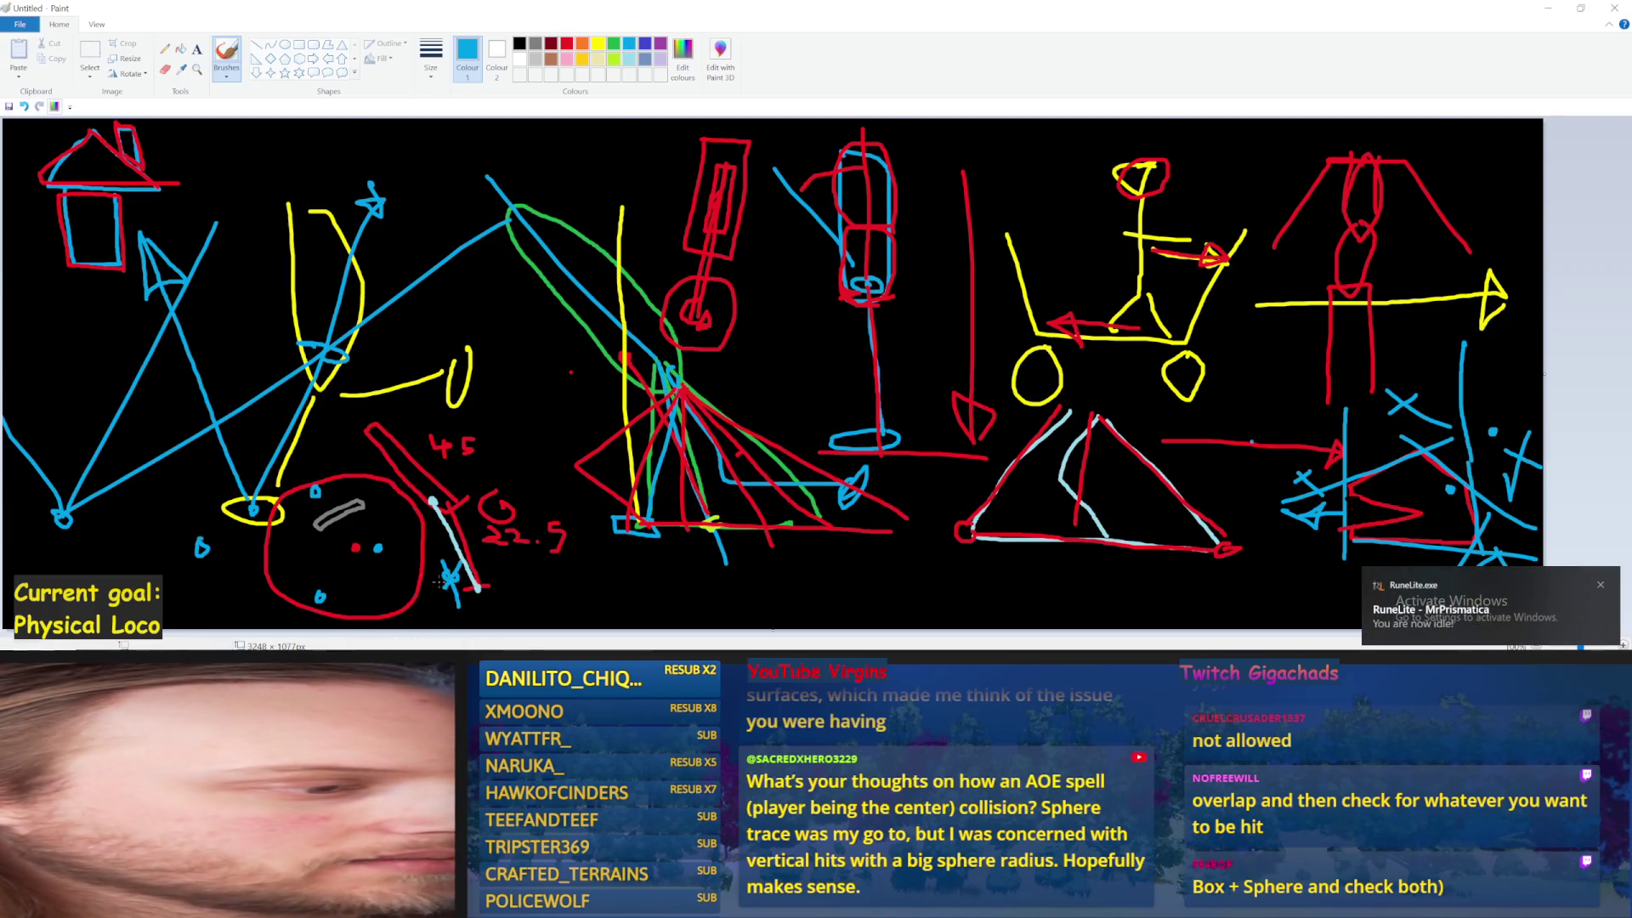
mouse_move(219, 517)
mouse_down()
mouse_move(189, 563)
mouse_move(225, 580)
mouse_up()
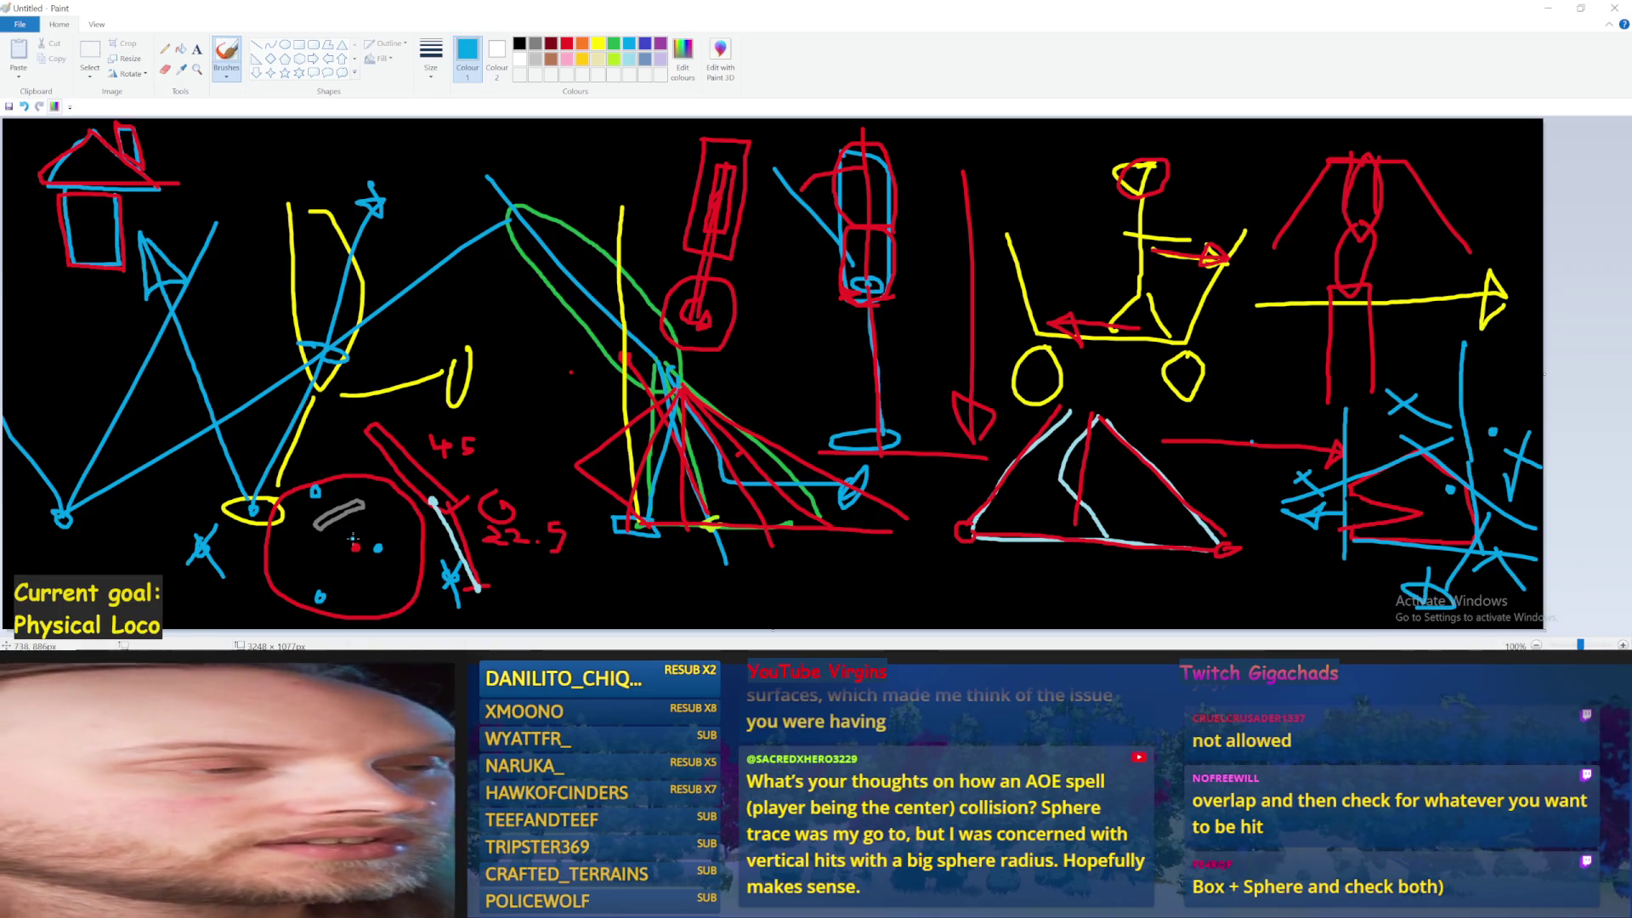
drag(356, 547, 376, 549)
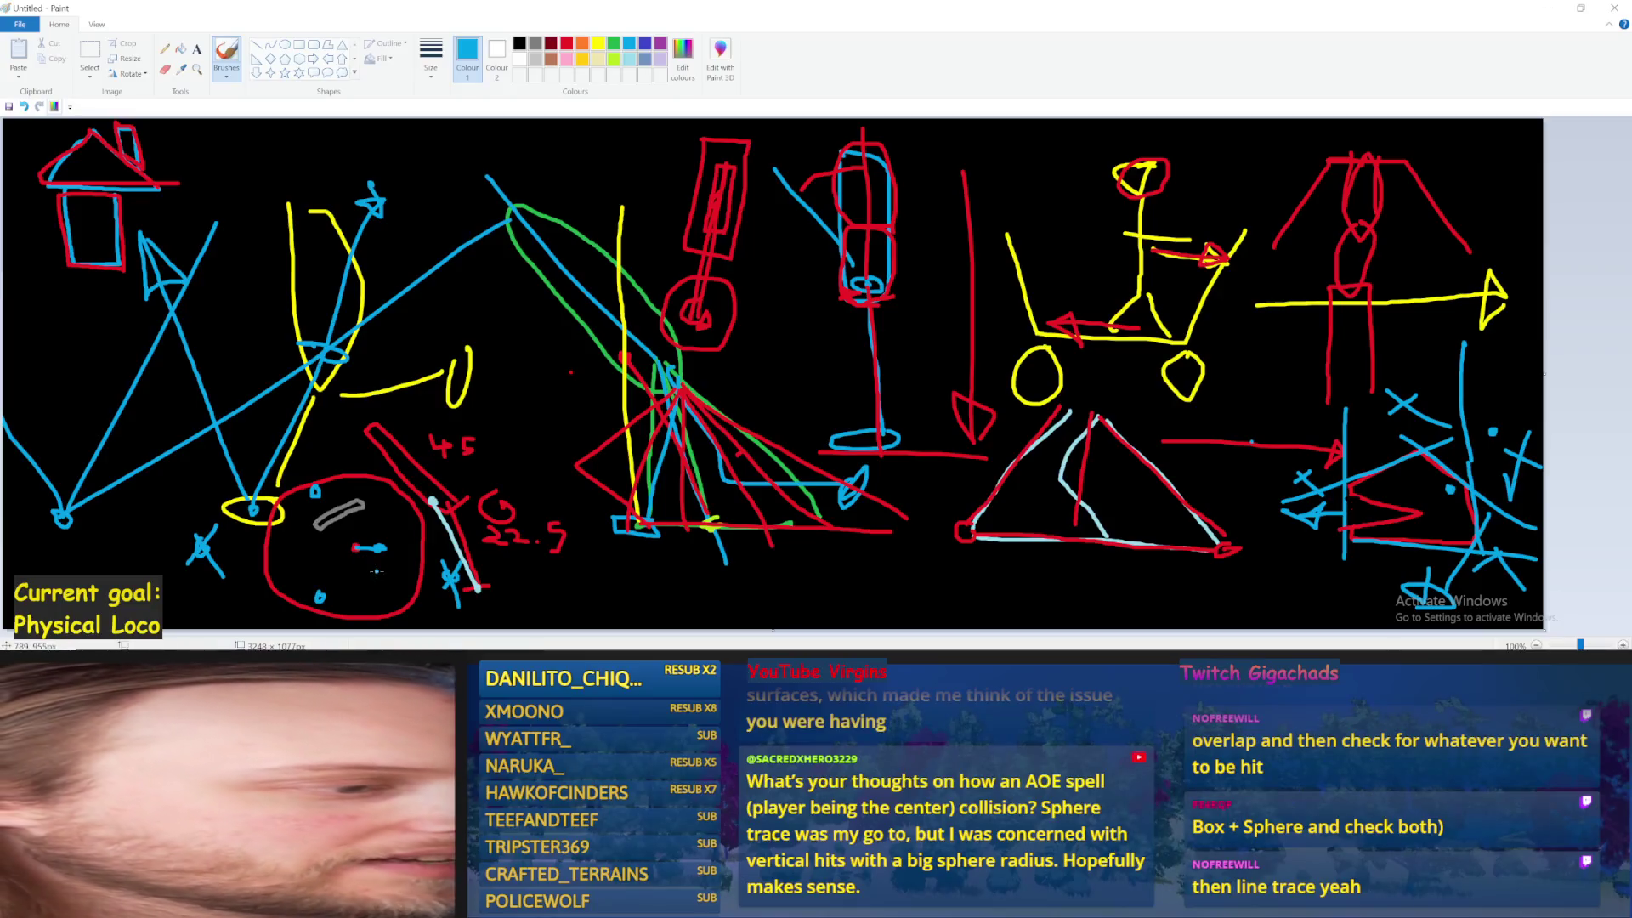
drag(354, 544, 334, 515)
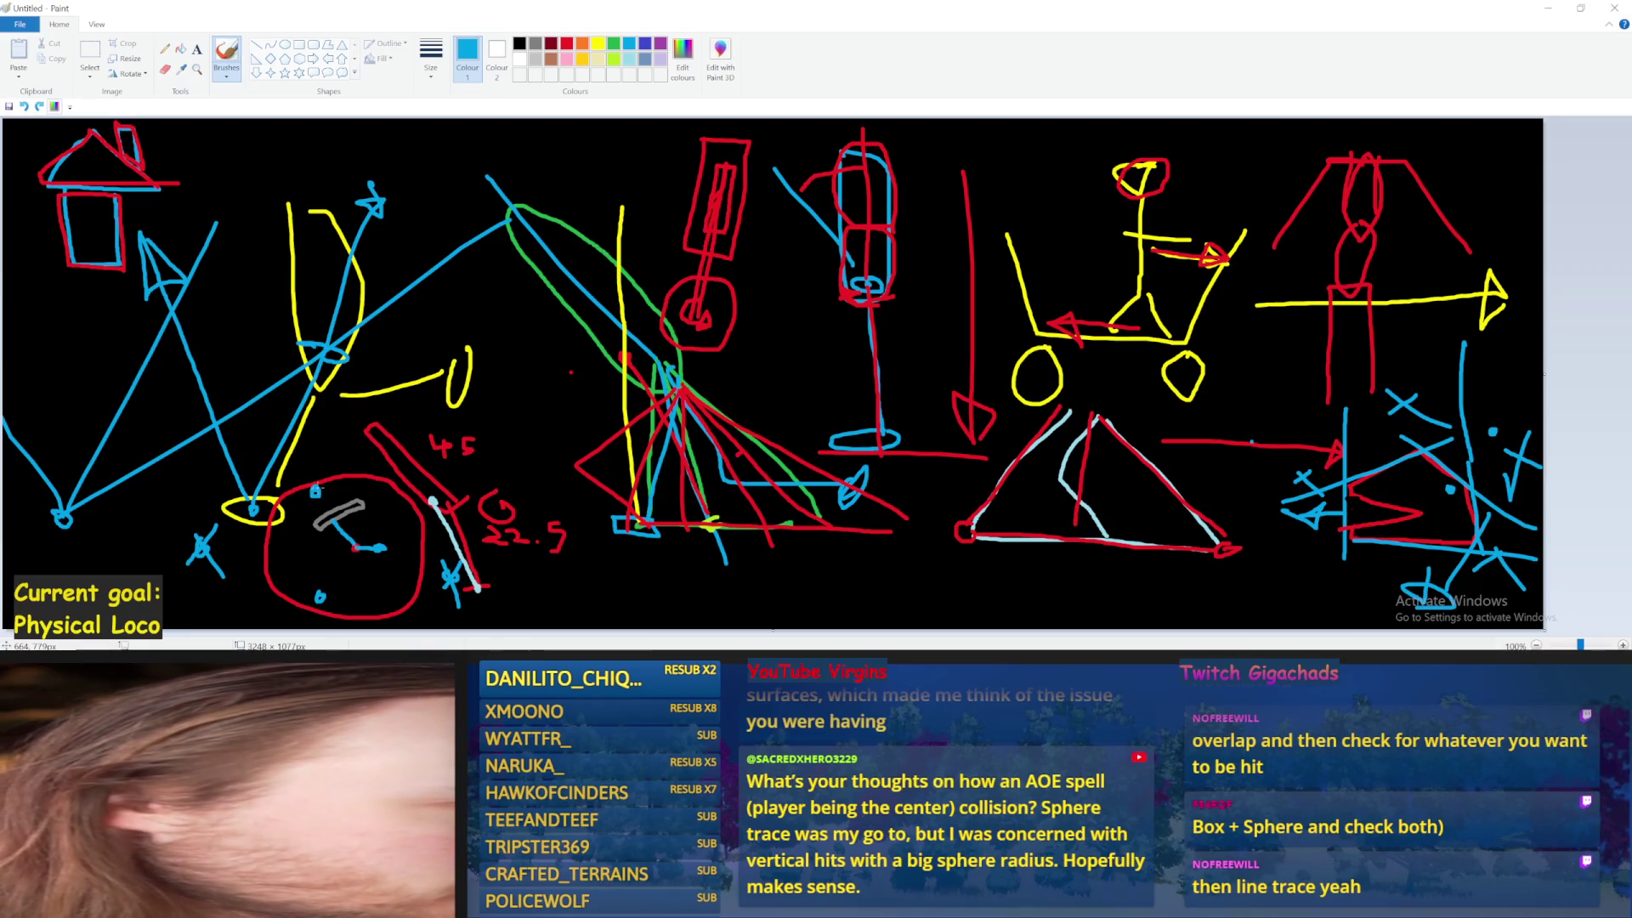
click(317, 491)
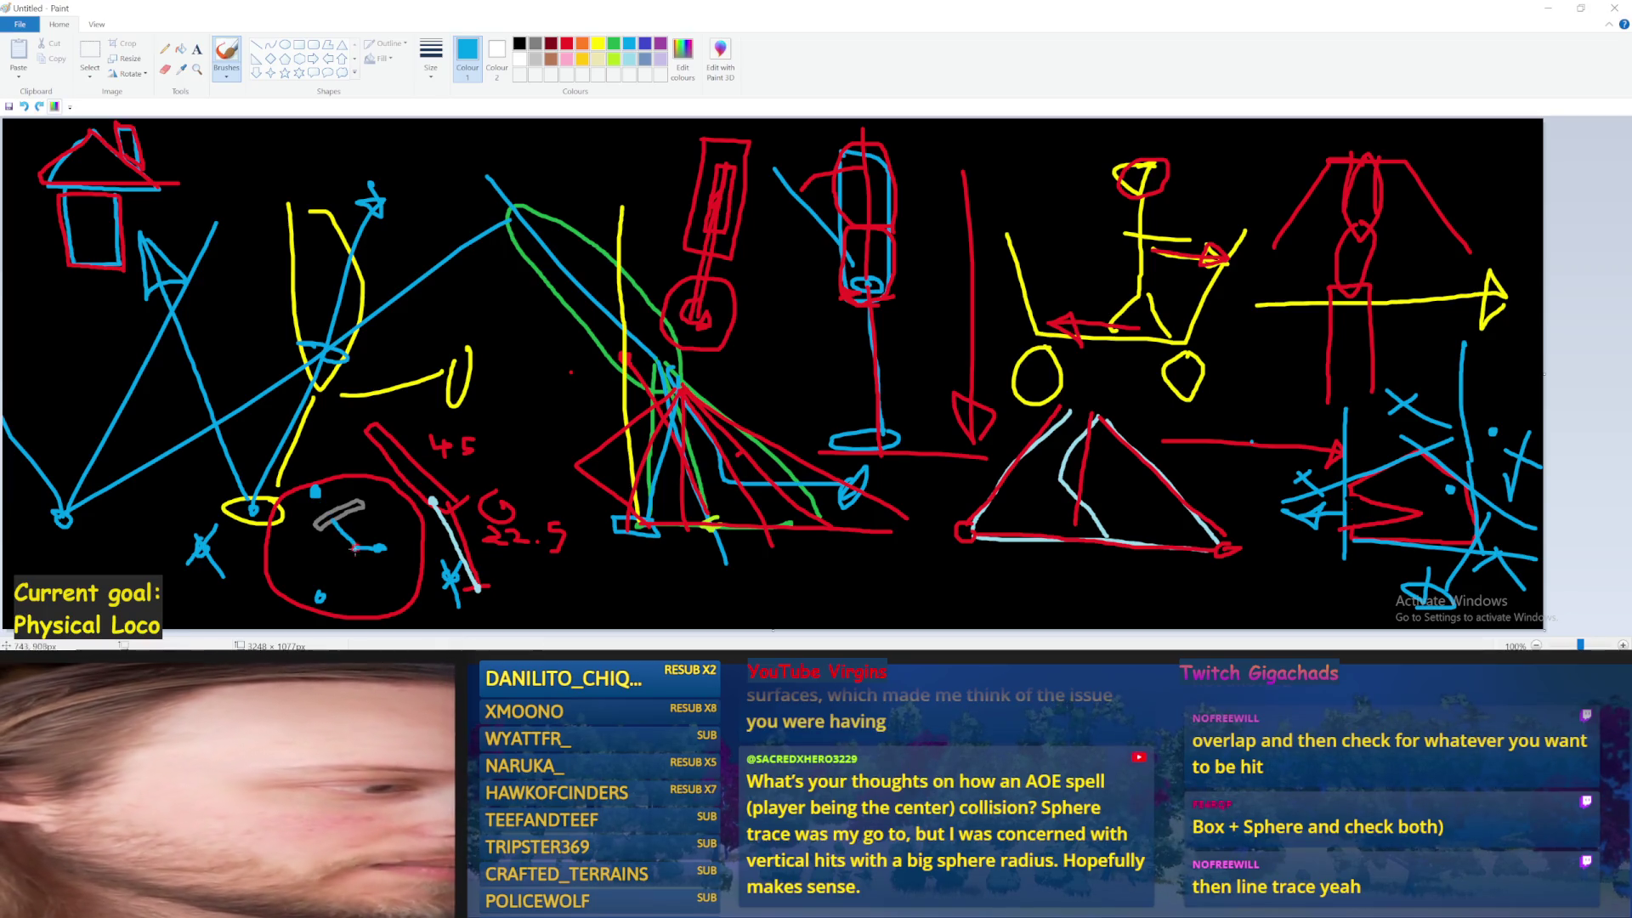
Draw blue lines from the clock circle's centre up-left and down-left, undoing misdrawn strokes
mouse_move(356, 548)
mouse_down()
mouse_move(436, 553)
mouse_move(367, 549)
mouse_move(385, 547)
mouse_up()
key(ctrl+z)
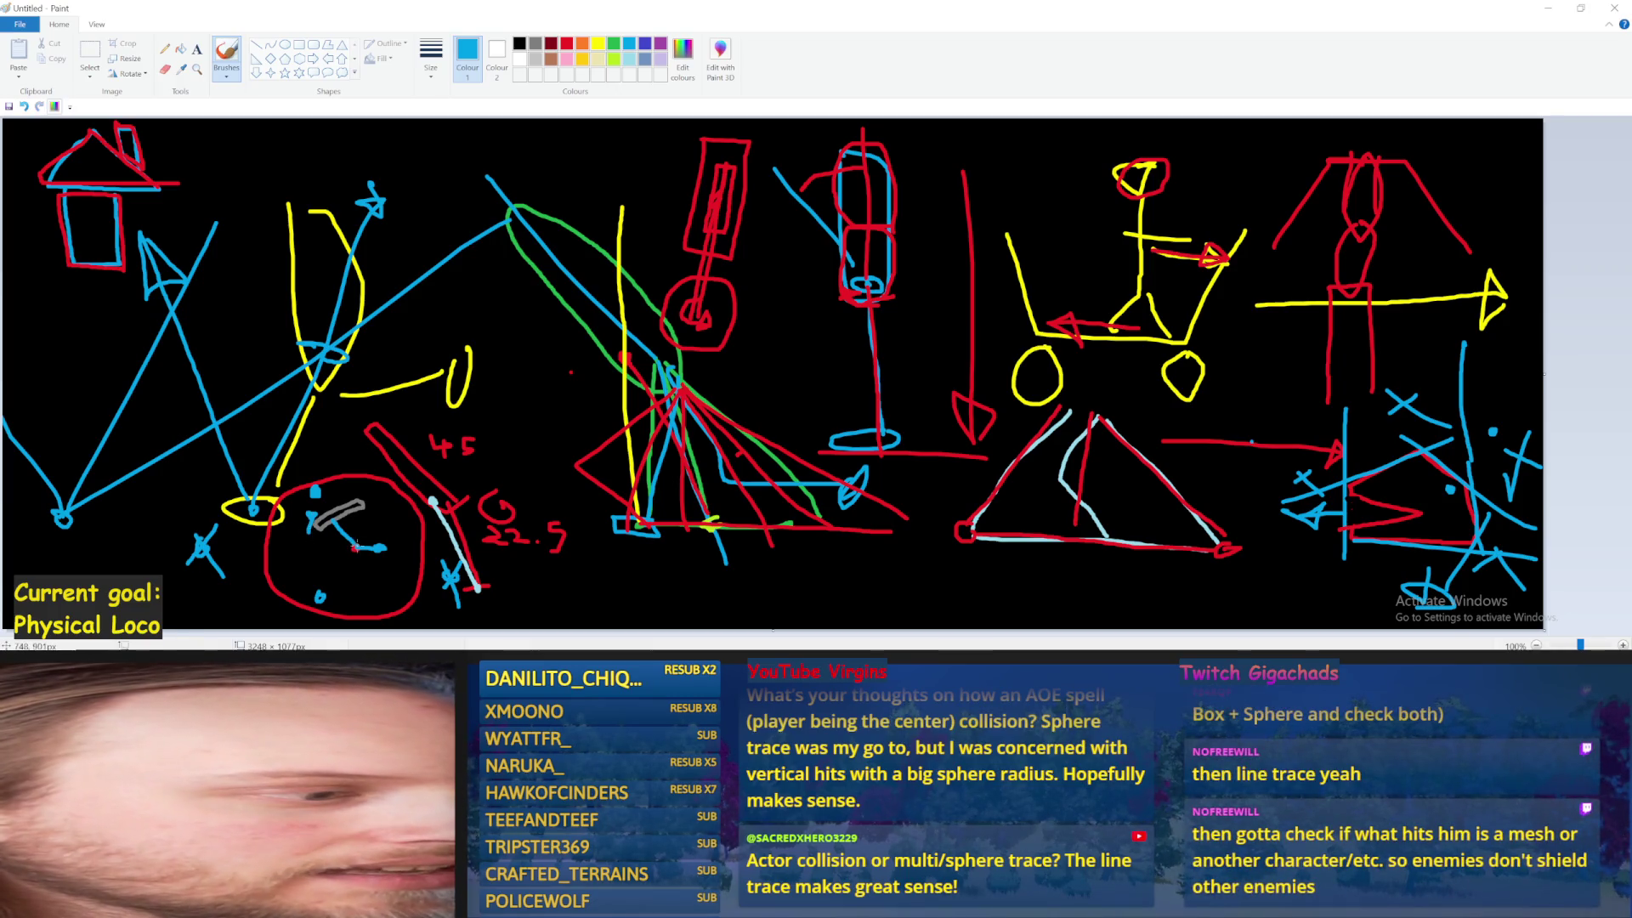
drag(355, 547, 317, 521)
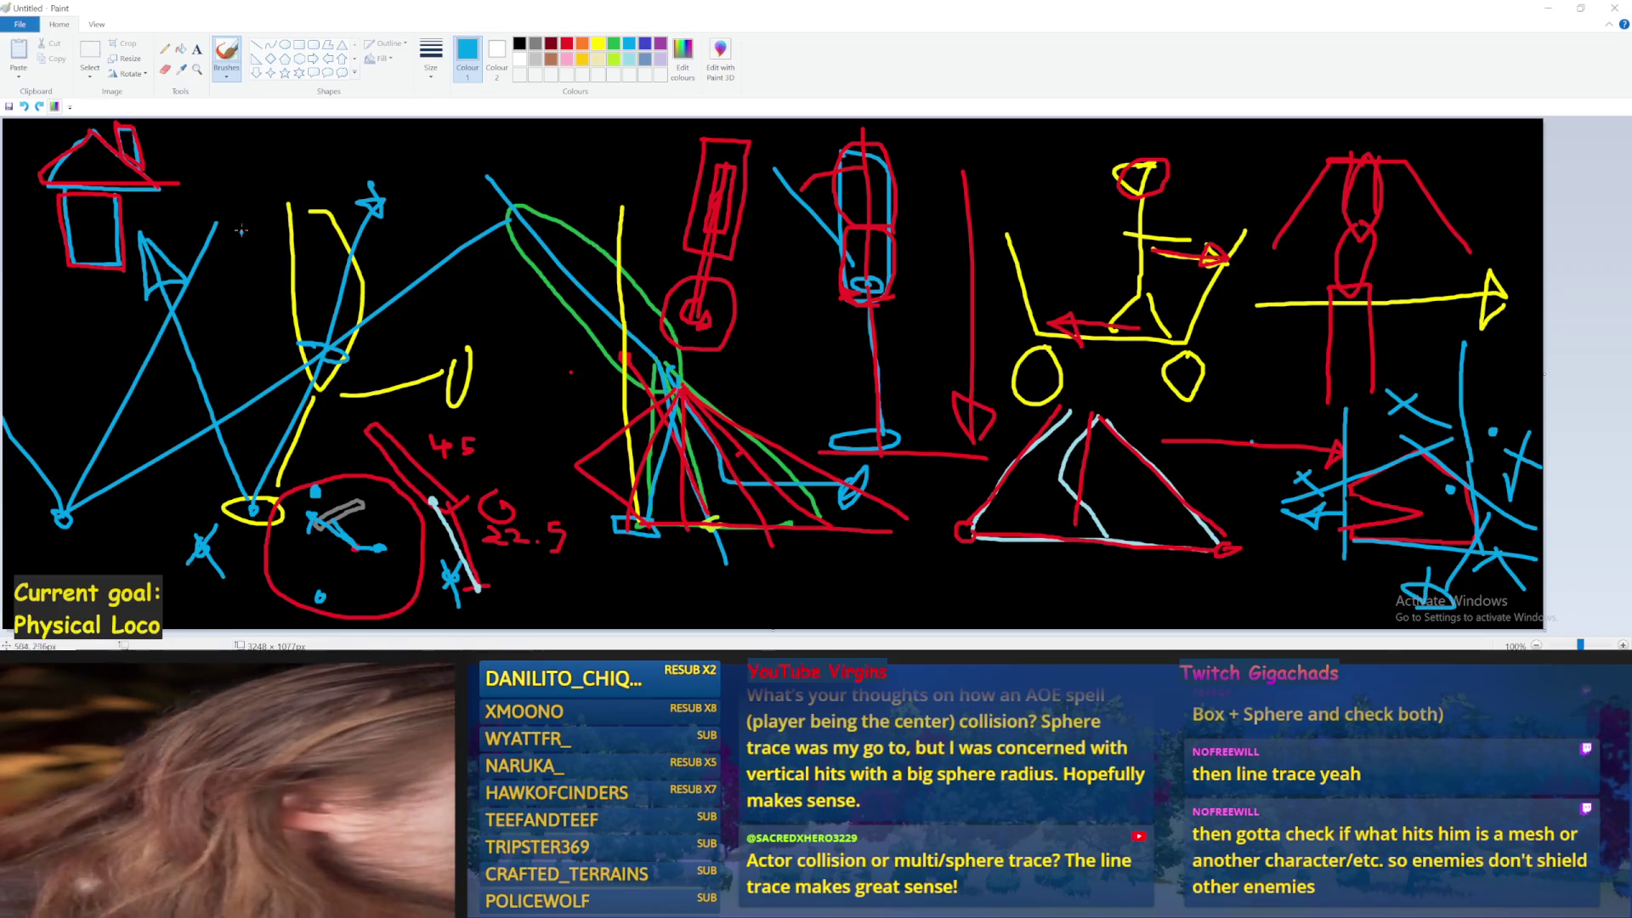
key(ctrl+z)
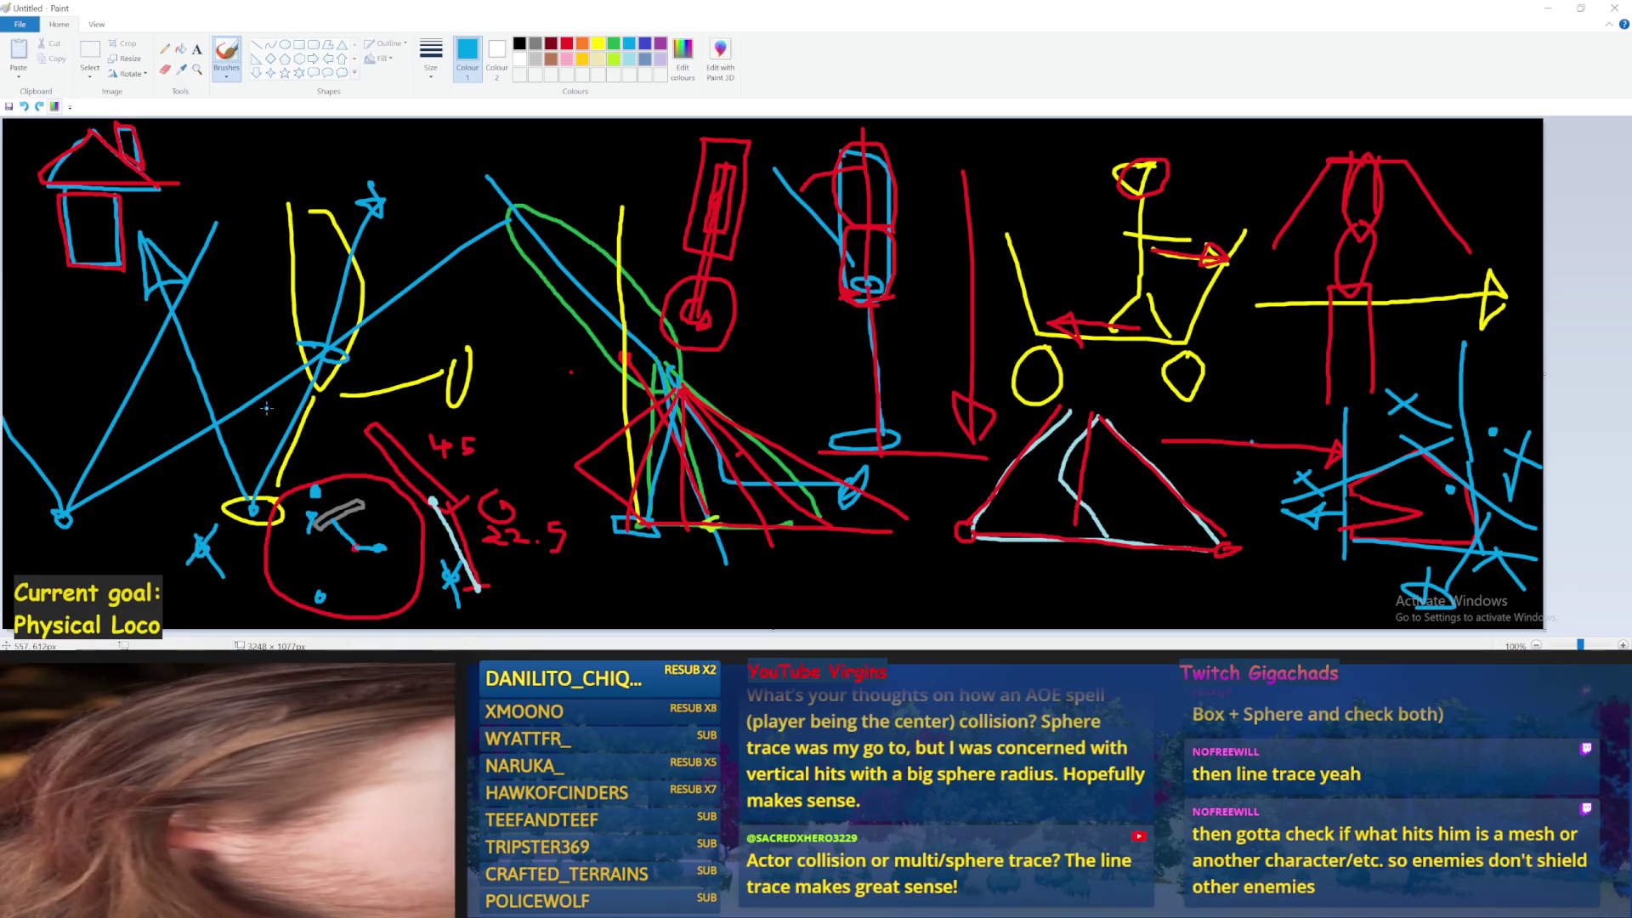
drag(351, 551, 301, 600)
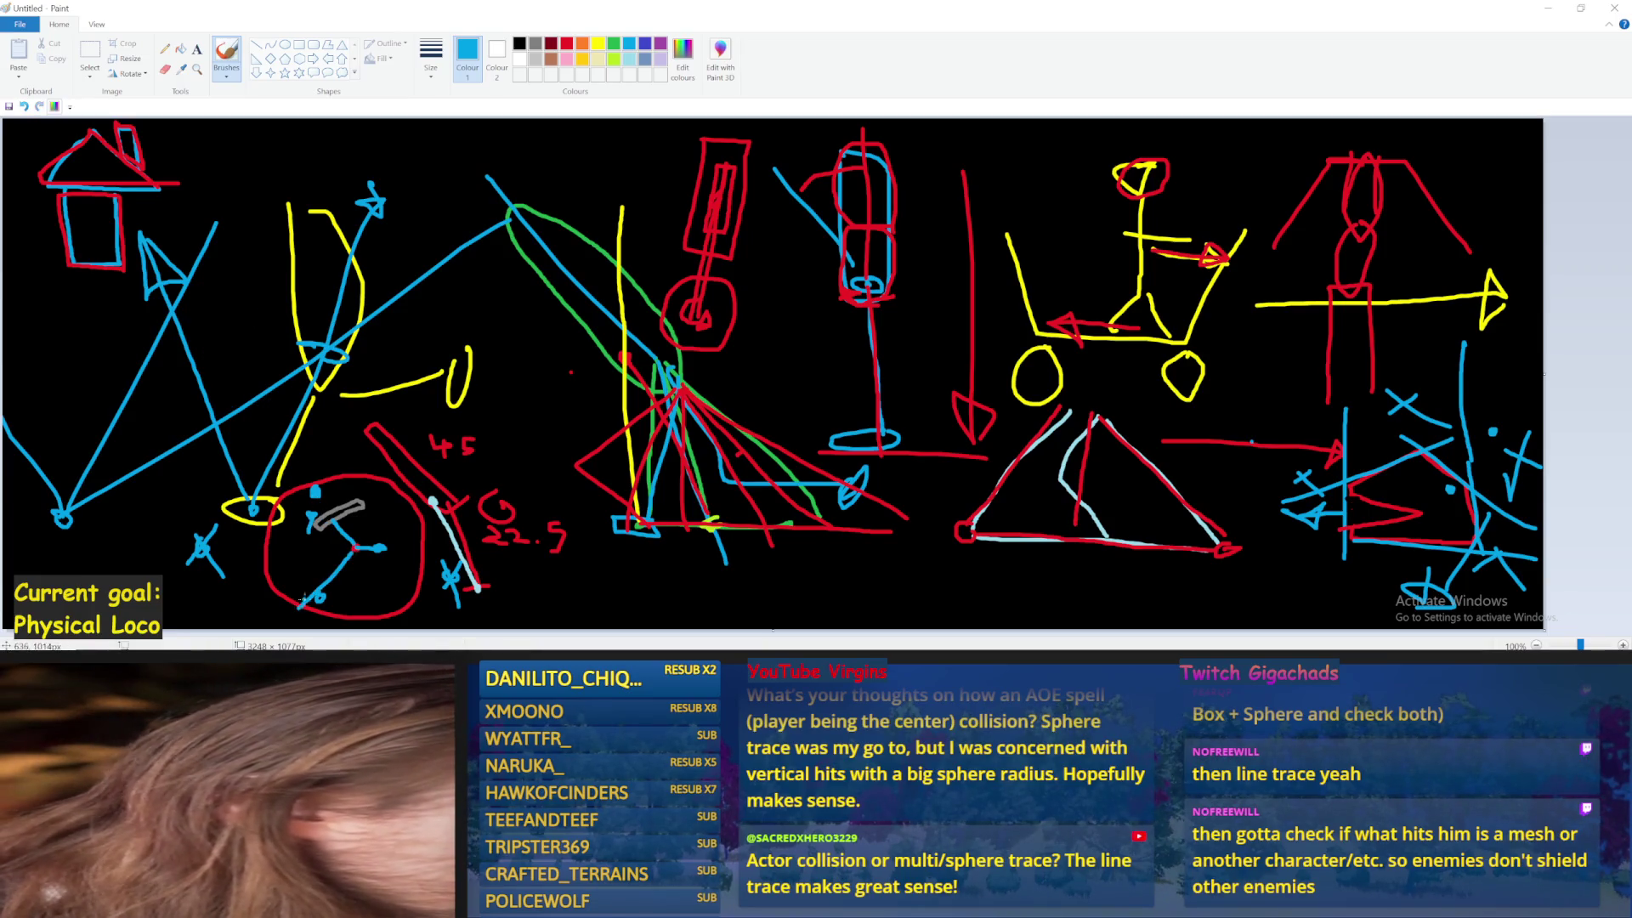
key(ctrl+z)
mouse_move(357, 548)
mouse_down()
mouse_move(323, 598)
mouse_move(352, 577)
mouse_move(322, 593)
mouse_up()
key(ctrl+z)
key(ctrl+z)
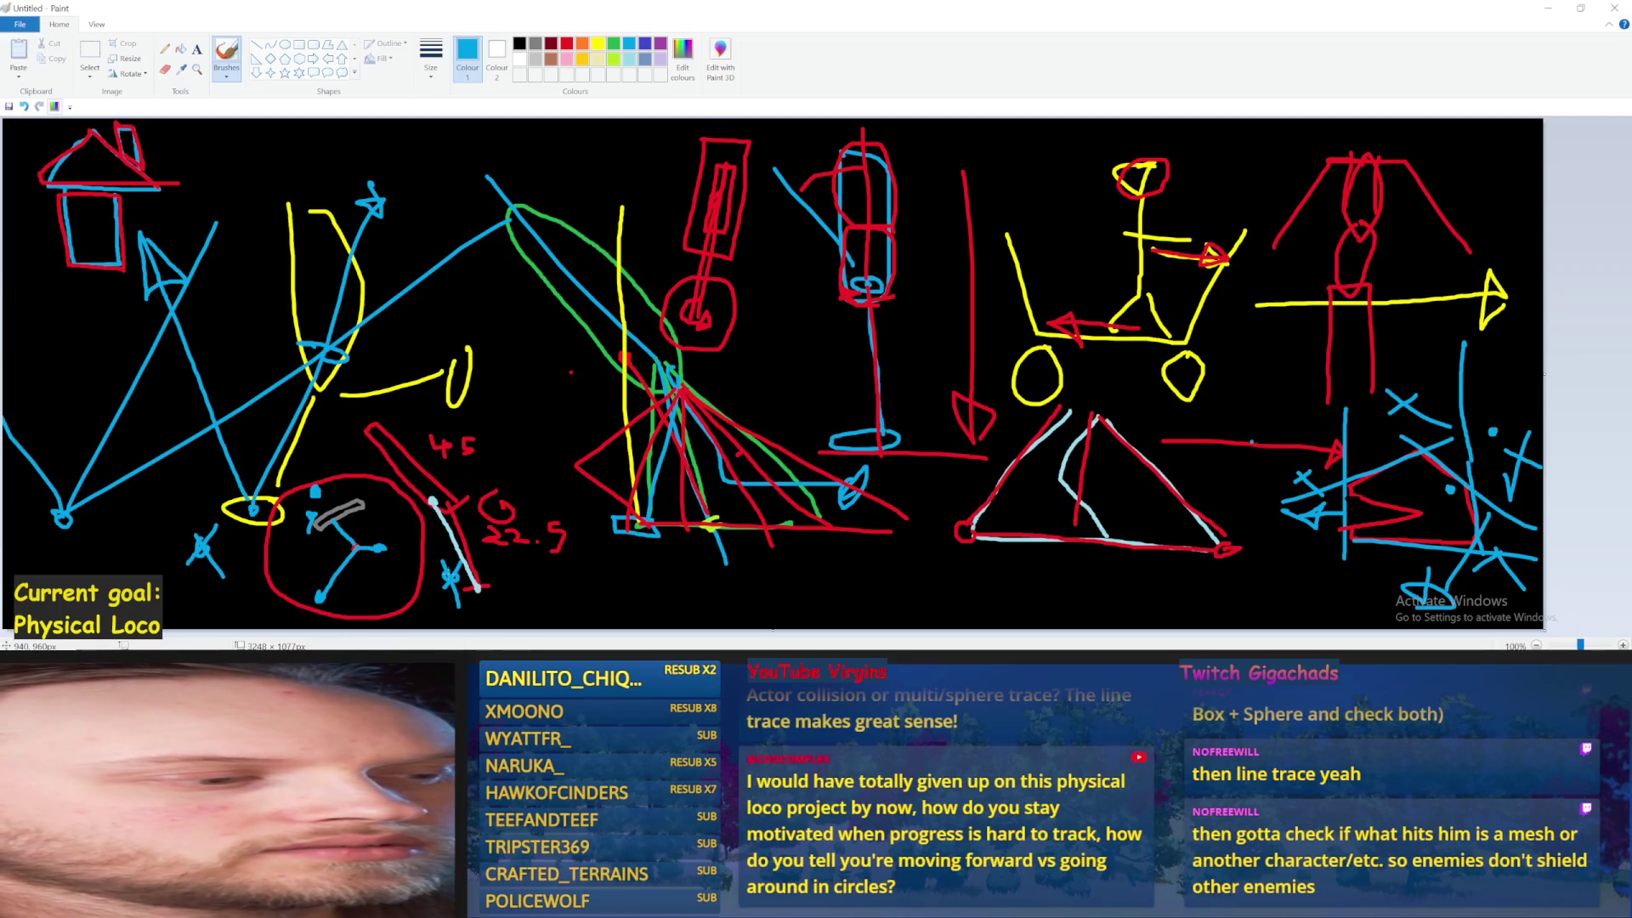
Draw a blue right-pointing arrow and a circle near the canvas bottom, undoing a stray loop
drag(687, 595, 871, 582)
mouse_move(931, 531)
mouse_down()
mouse_move(931, 600)
mouse_move(906, 551)
mouse_move(1166, 584)
mouse_move(1165, 600)
mouse_up()
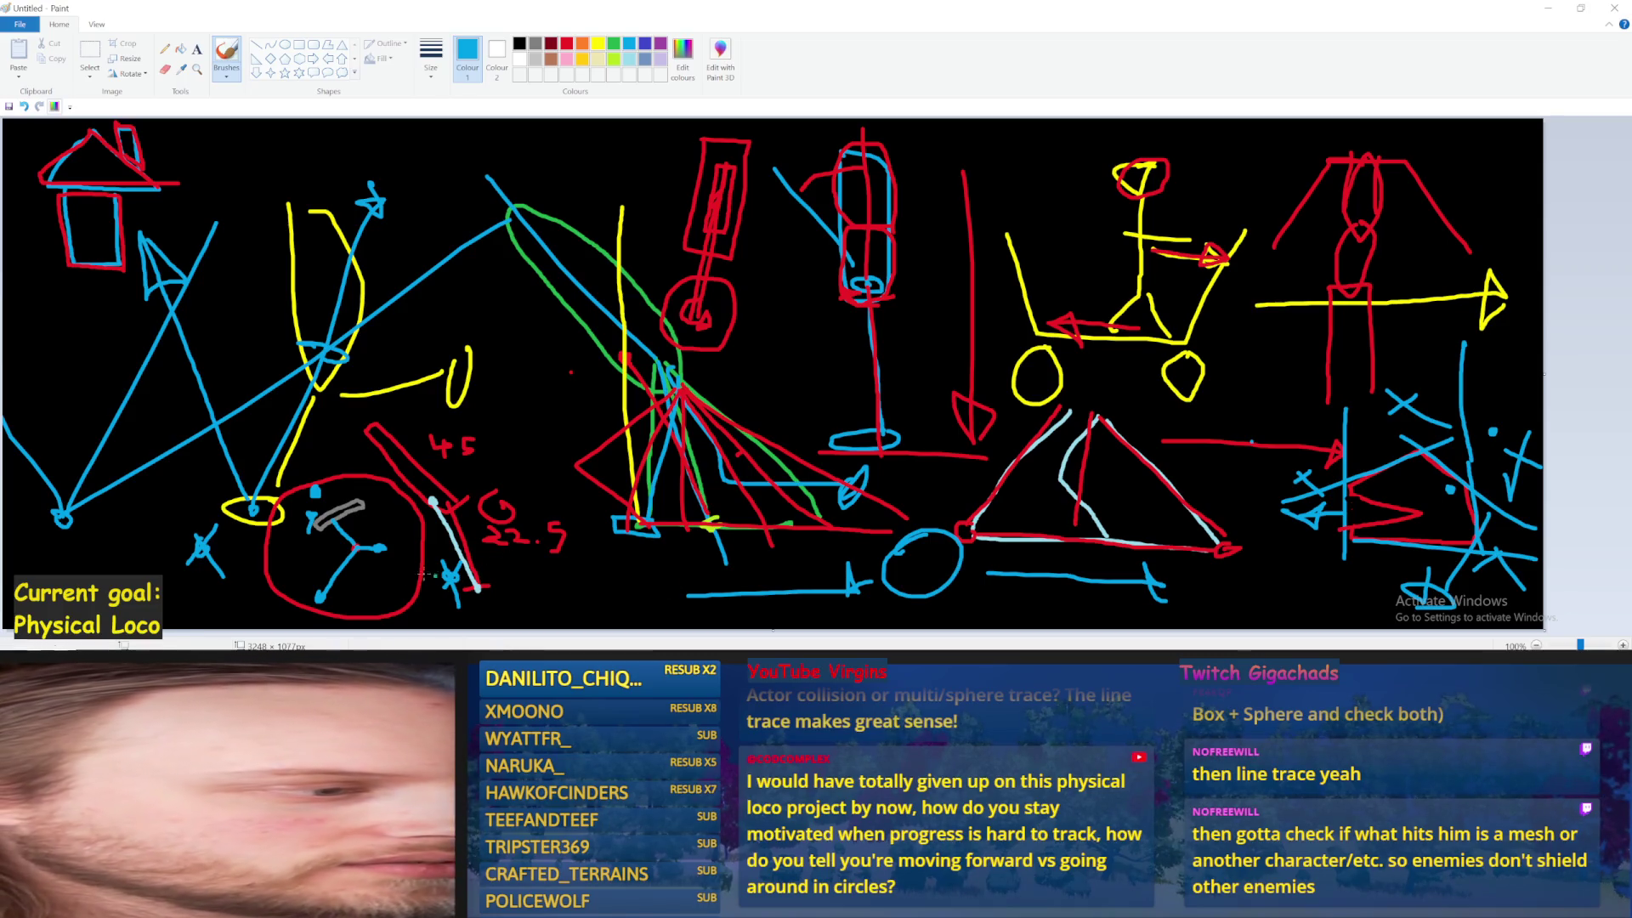
mouse_move(386, 514)
mouse_down()
mouse_move(435, 548)
mouse_move(280, 600)
mouse_move(417, 484)
mouse_move(450, 553)
mouse_up()
key(ctrl+z)
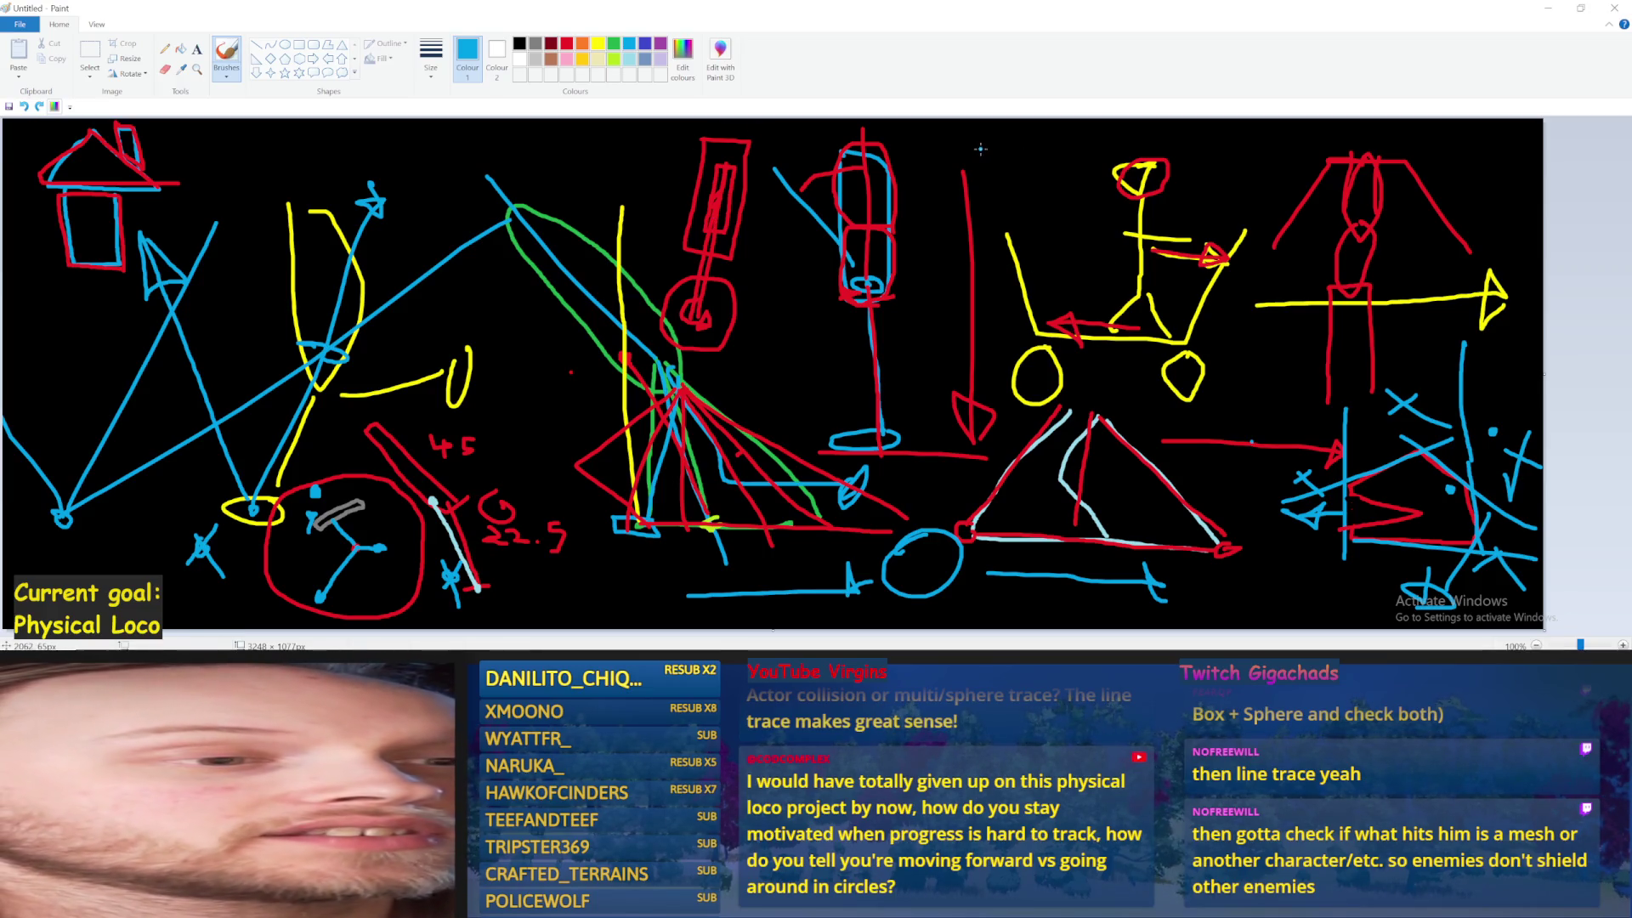
Sketch a trial blue cylinder near the canvas top, then undo it entirely
mouse_move(963, 147)
mouse_down()
mouse_move(920, 226)
mouse_move(1012, 159)
mouse_move(960, 140)
mouse_move(1297, 150)
mouse_up()
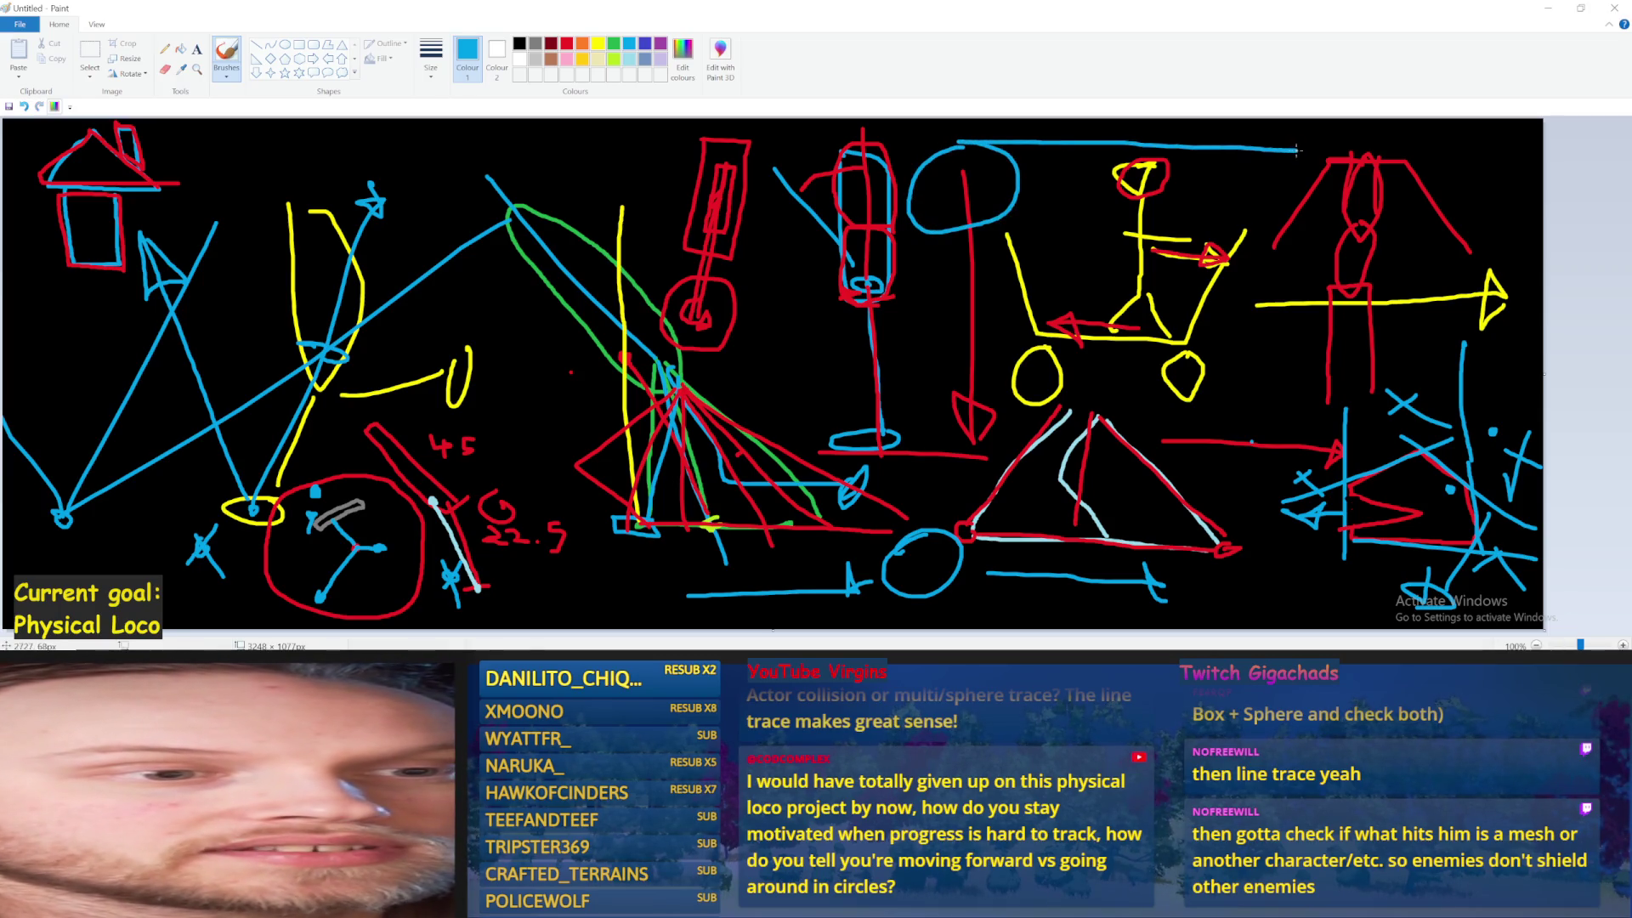
drag(939, 235, 1309, 236)
mouse_move(1307, 150)
mouse_down()
mouse_move(1250, 202)
mouse_move(1341, 166)
mouse_move(1289, 149)
mouse_up()
mouse_move(1145, 146)
mouse_down()
mouse_move(1011, 157)
mouse_move(1335, 191)
mouse_move(1163, 217)
mouse_up()
key(ctrl+z)
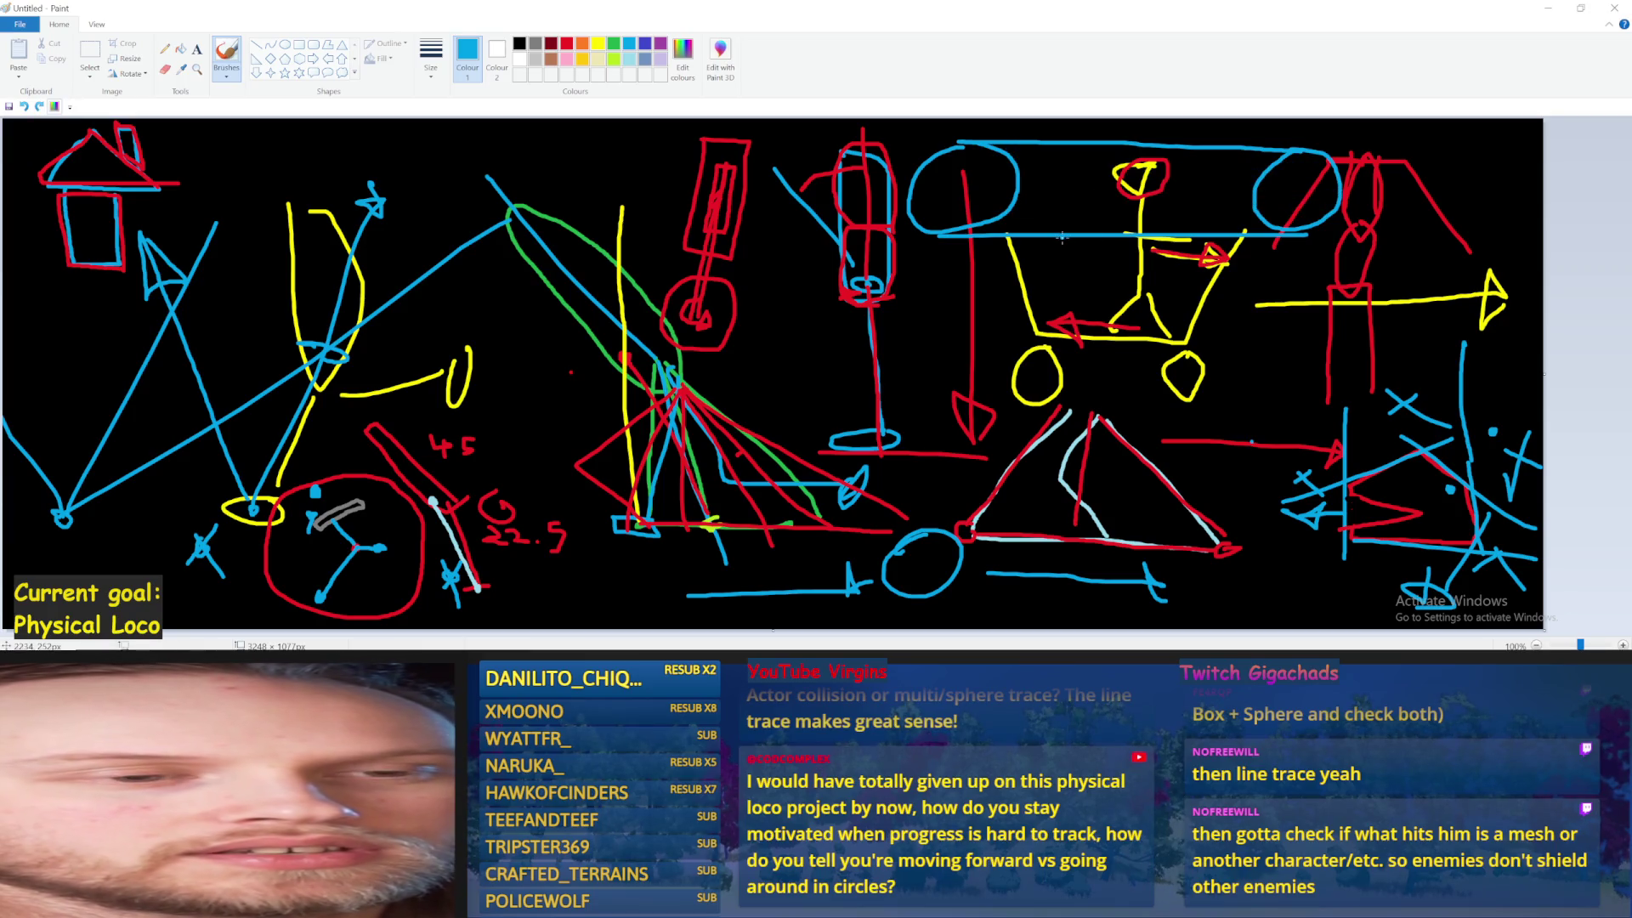
key(ctrl+z)
key(ctrl+z)
key(ctrl+z)
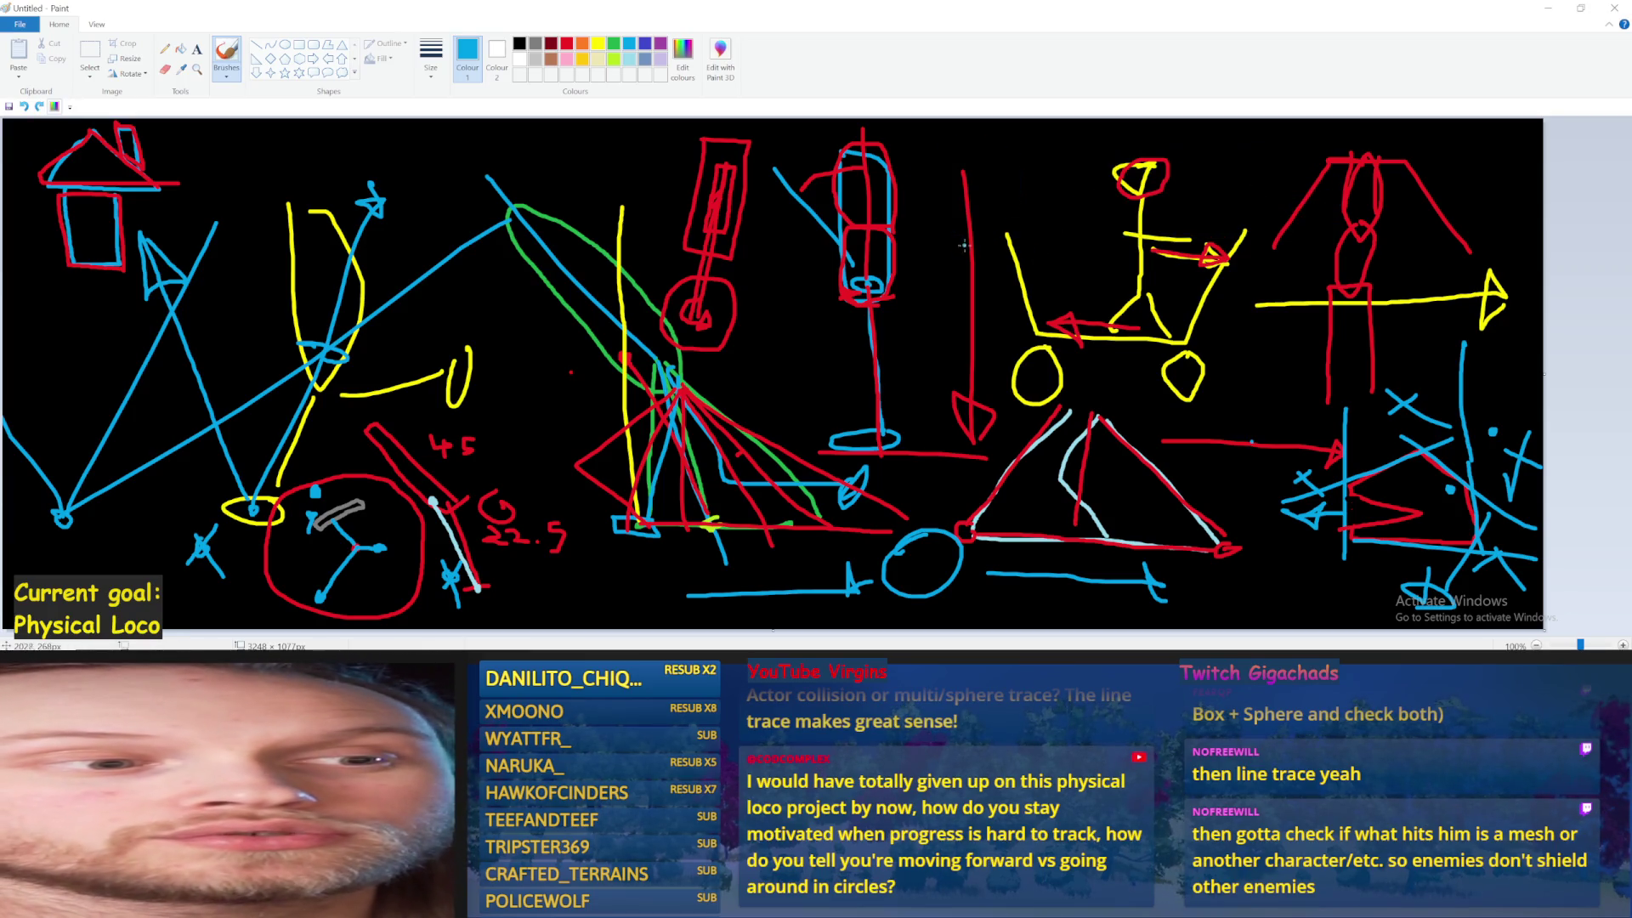
Draw a blue circle over the yellow figure with a centre dot, discarding stray edge strokes
mouse_move(1013, 202)
mouse_down()
mouse_move(935, 284)
mouse_move(1060, 259)
mouse_move(1017, 205)
mouse_up()
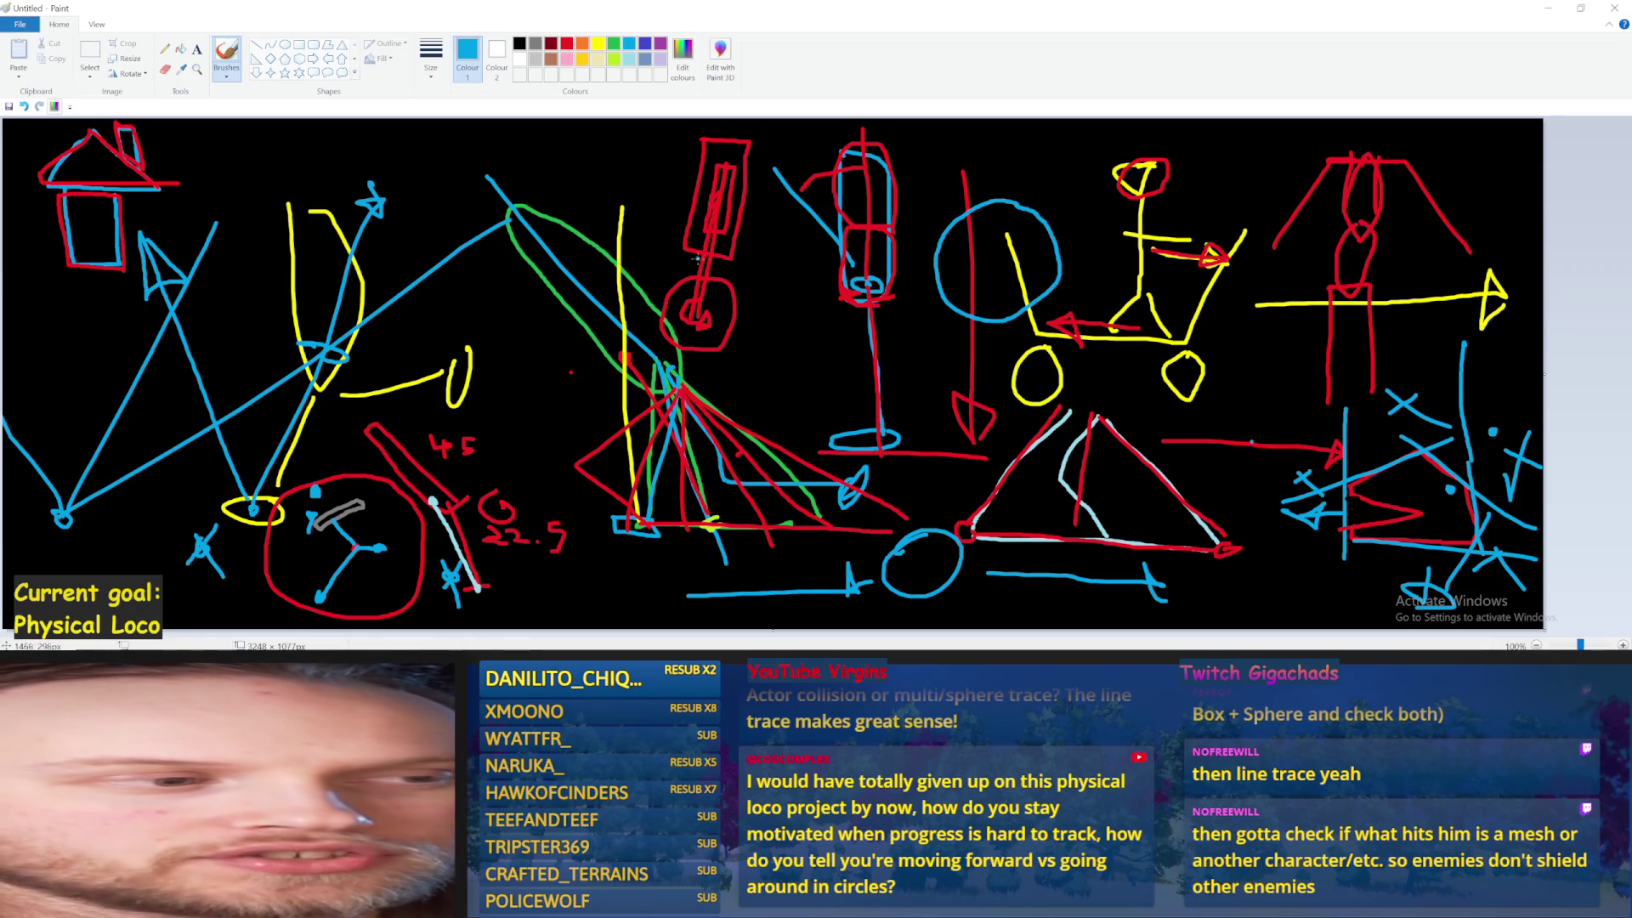
click(999, 261)
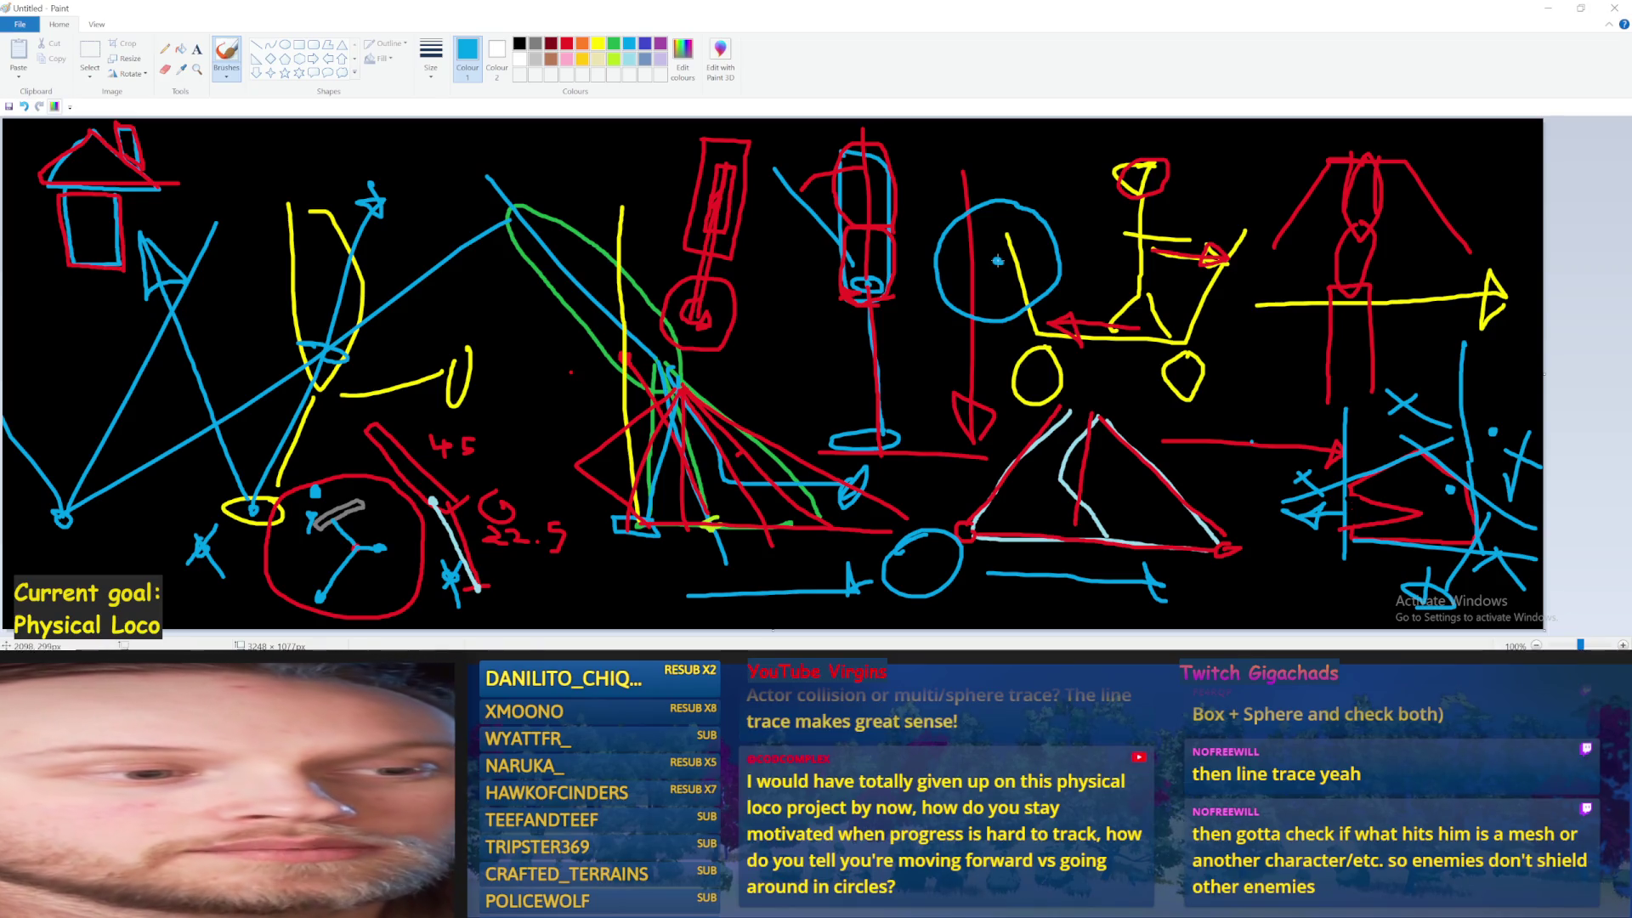
drag(999, 262, 1001, 285)
key(ctrl+z)
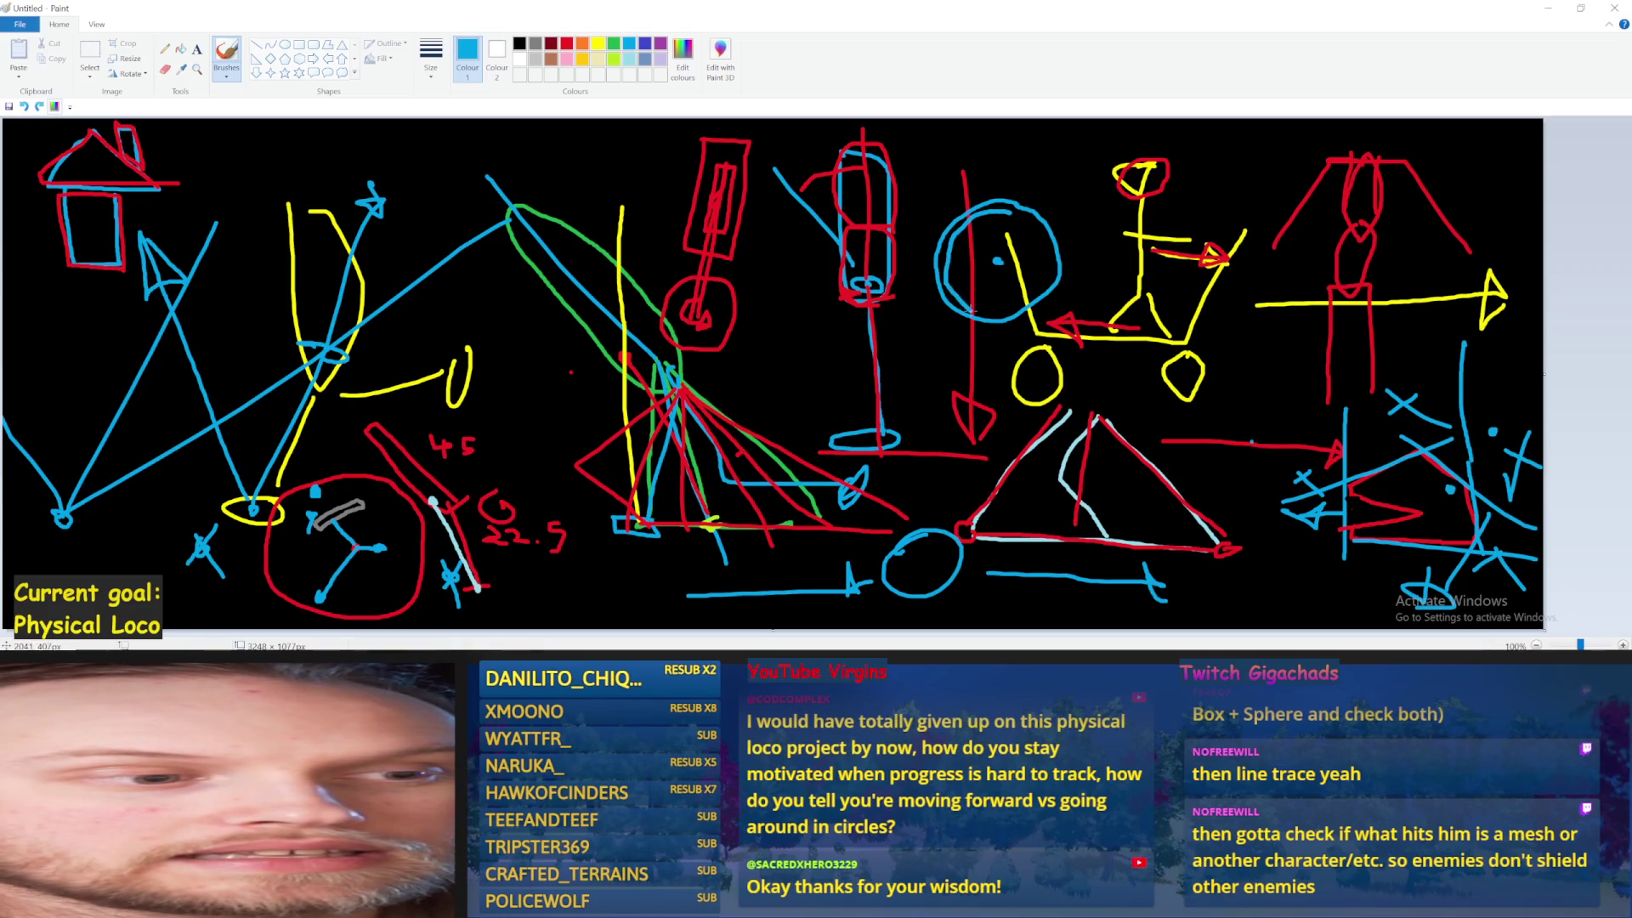
mouse_move(1016, 211)
mouse_down()
mouse_move(1047, 248)
mouse_move(1059, 308)
mouse_move(990, 327)
mouse_move(938, 283)
mouse_move(992, 208)
mouse_move(1059, 233)
mouse_up()
drag(961, 197, 966, 244)
key(ctrl+z)
key(ctrl+z)
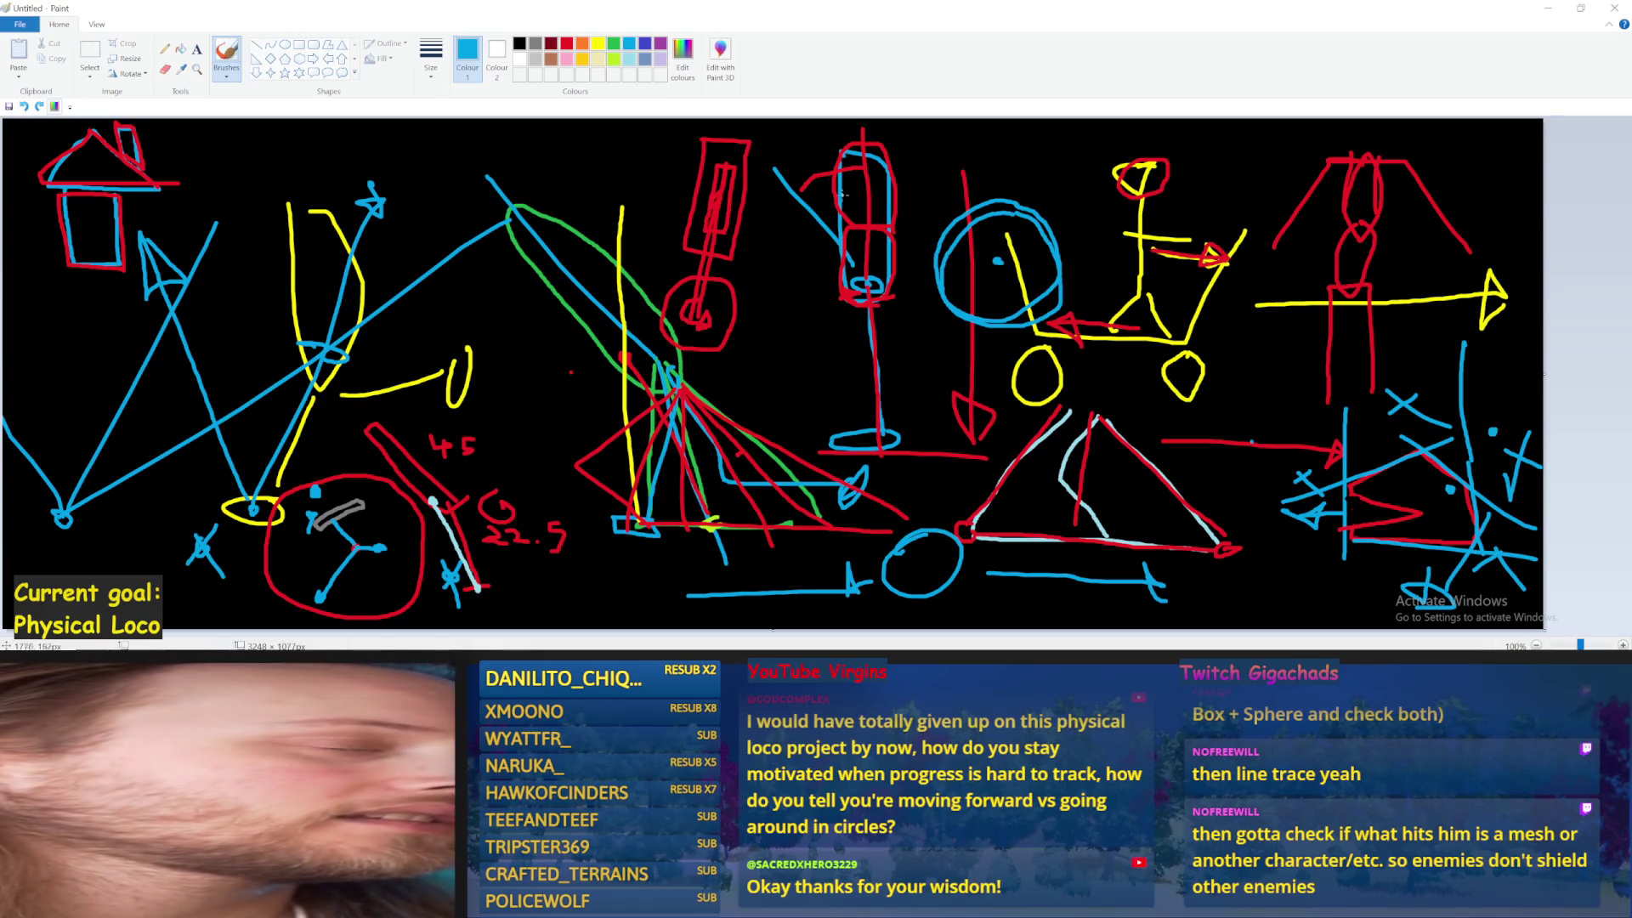
Add a downward arrow from the centre dot and a small blue dot, then return to Unreal Engine
drag(998, 261, 995, 347)
key(ctrl+z)
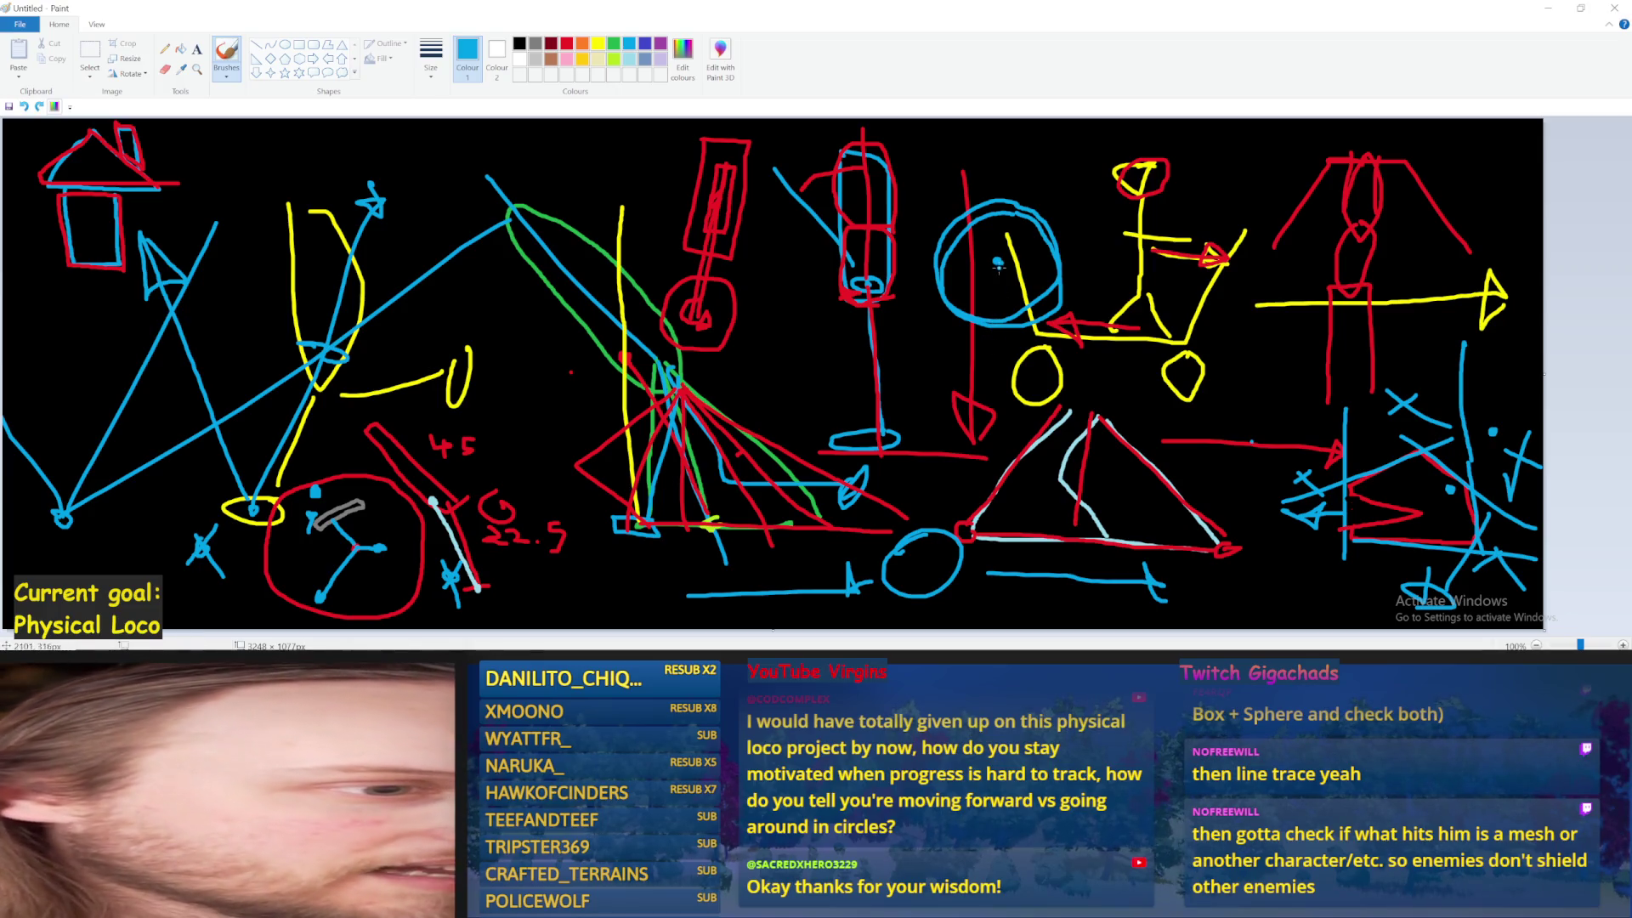
mouse_move(998, 262)
mouse_down()
mouse_move(993, 355)
mouse_move(1003, 347)
mouse_up()
click(863, 355)
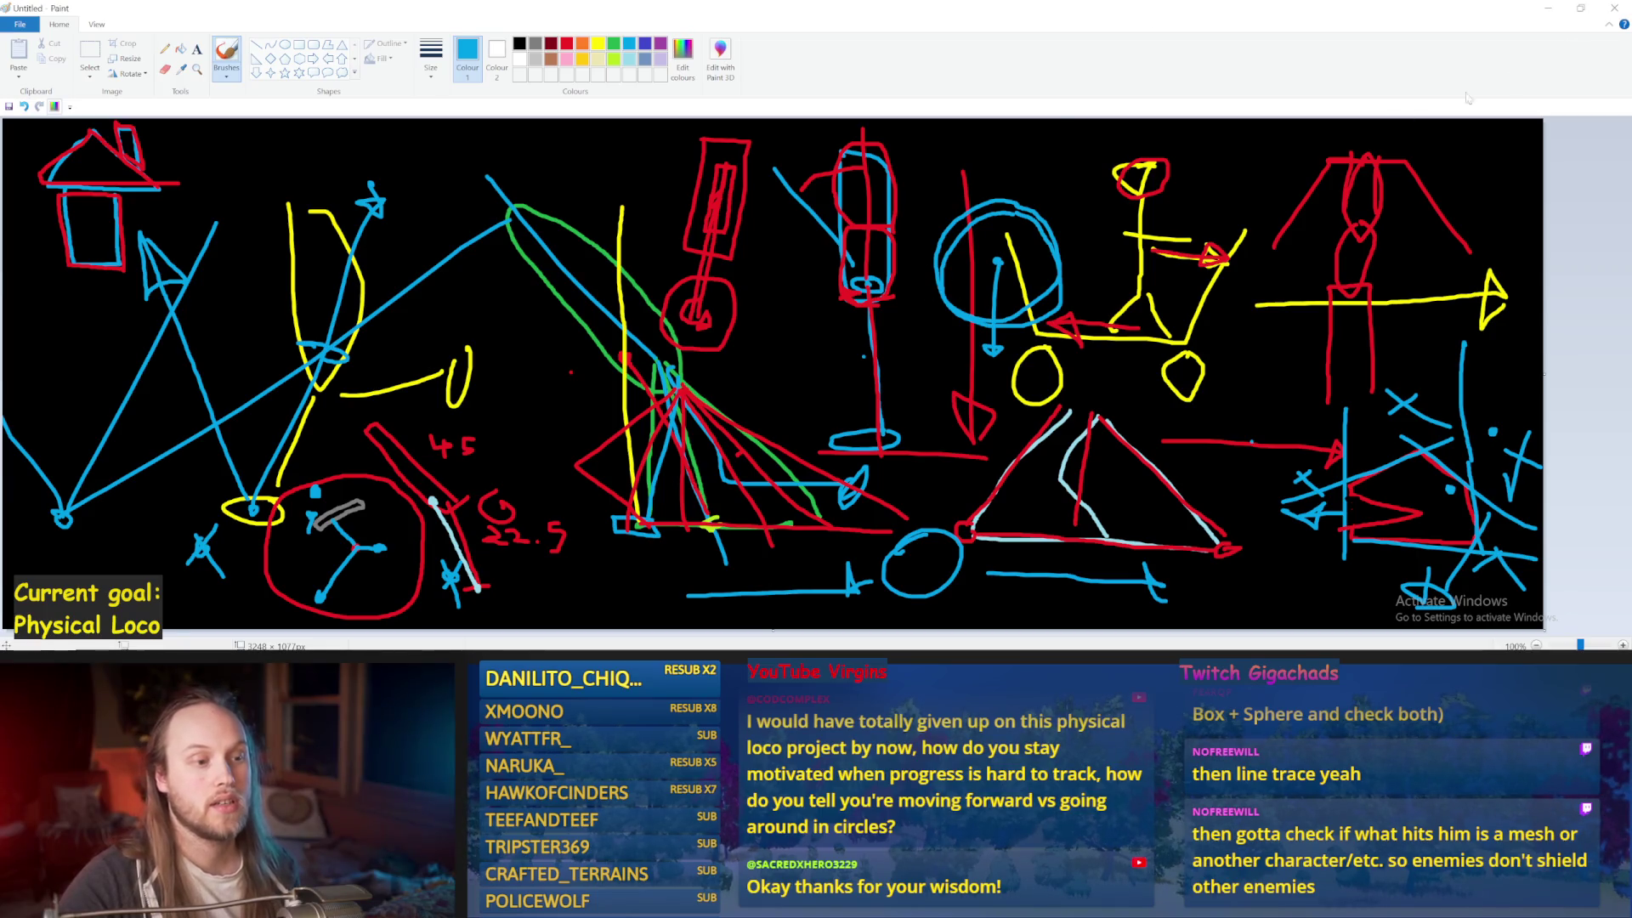
click(1545, 8)
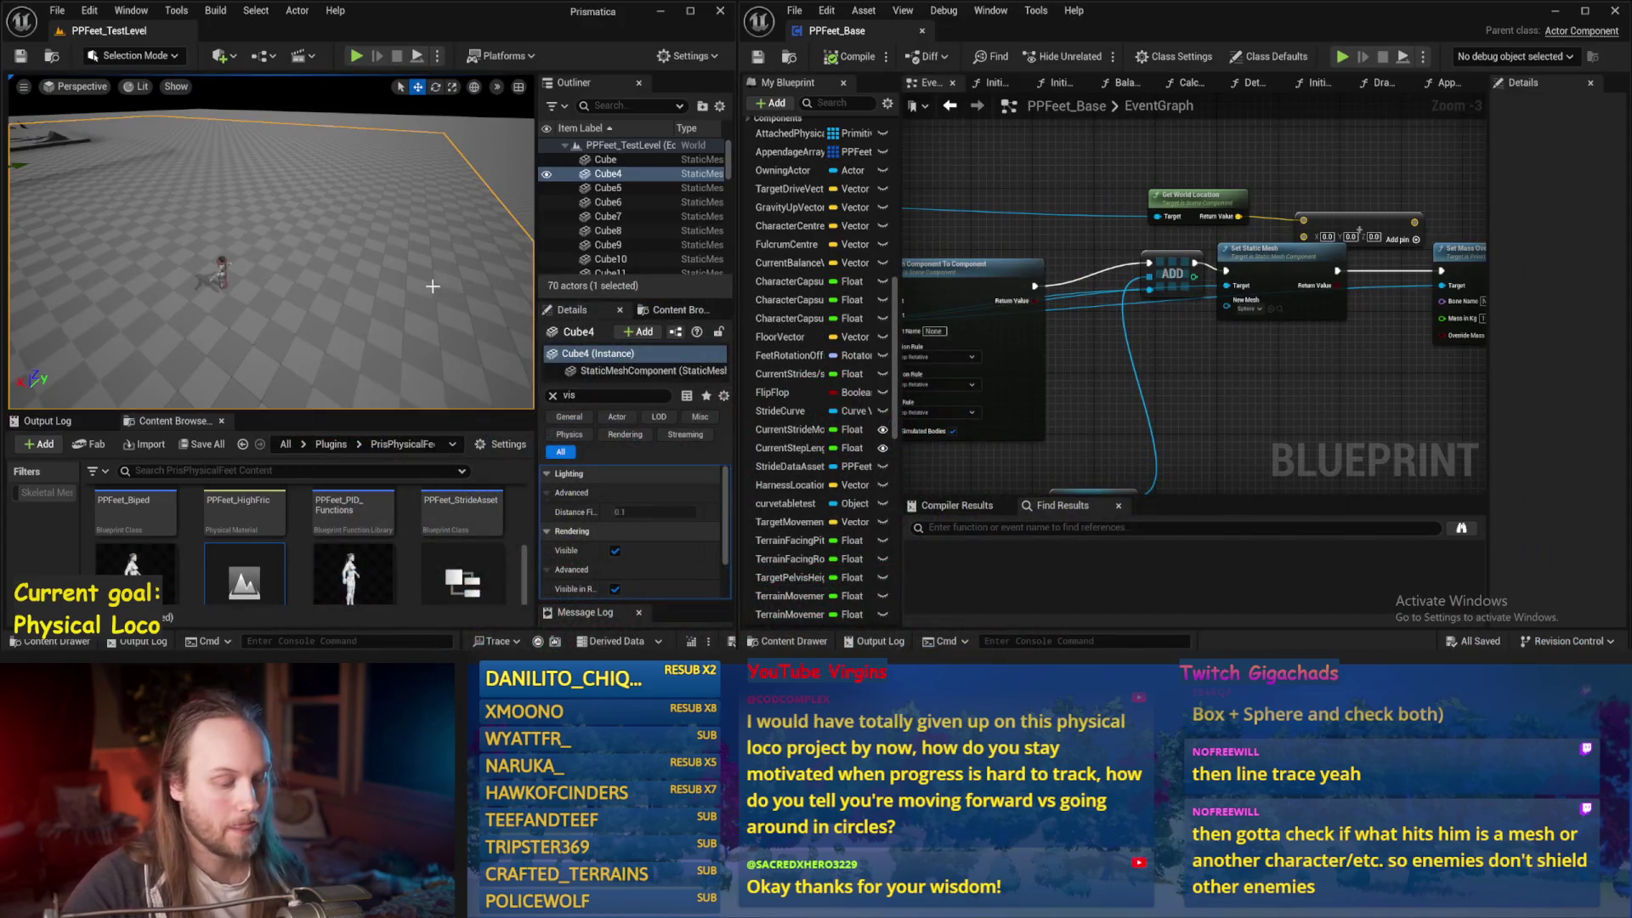
Enlarge the level view with F11 and run a quick simulation
click(429, 283)
key(F11)
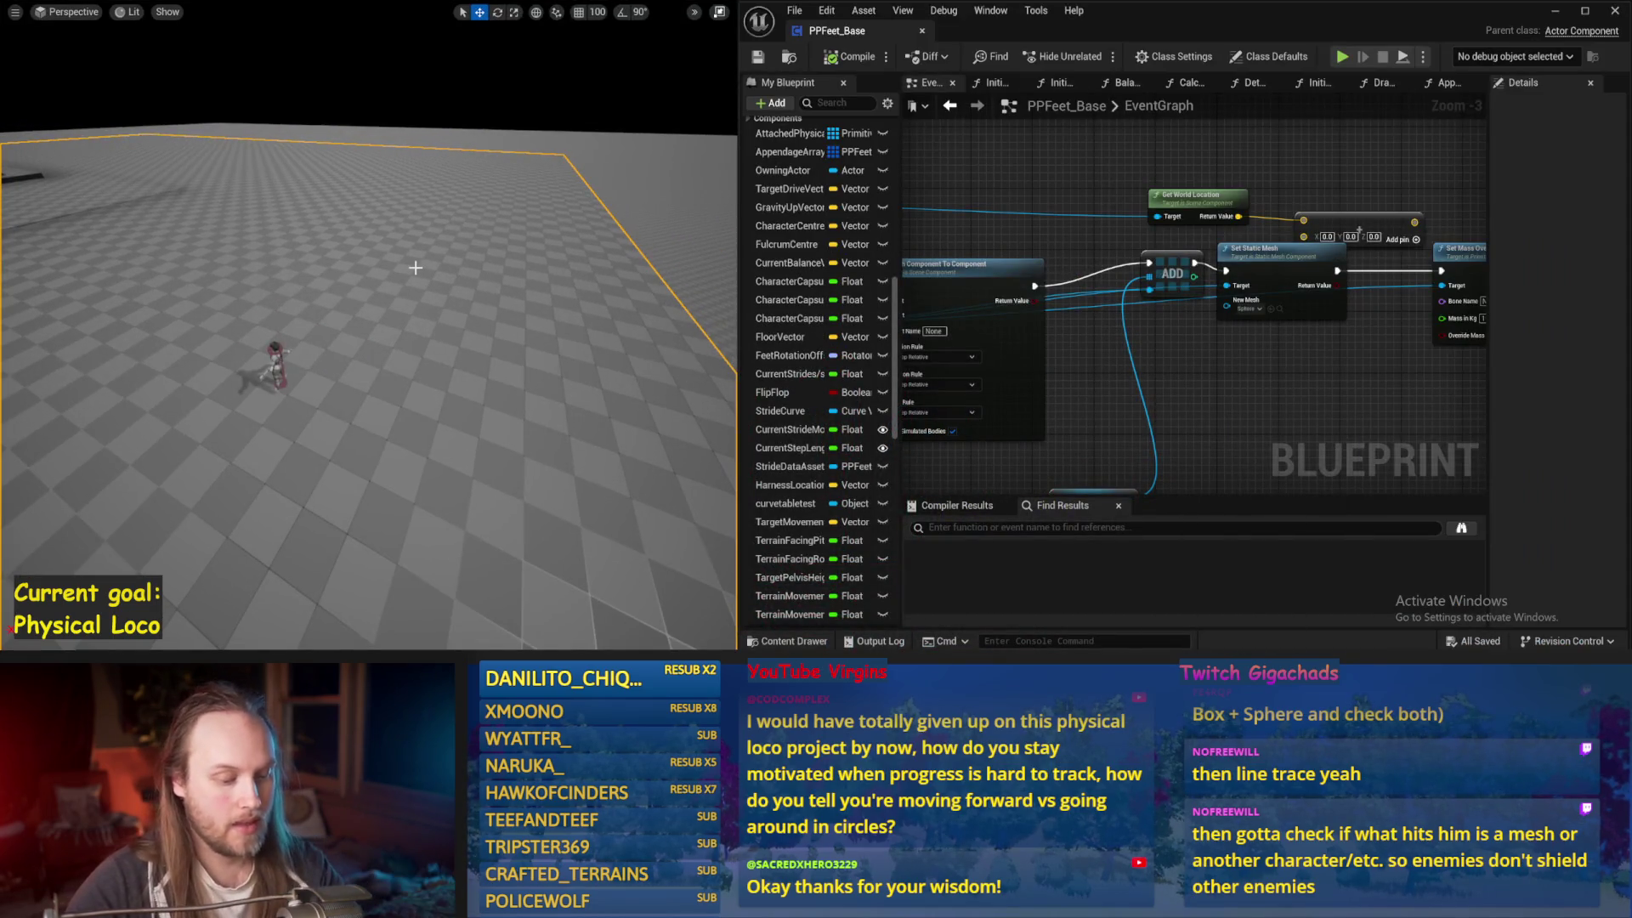
key(alt+s)
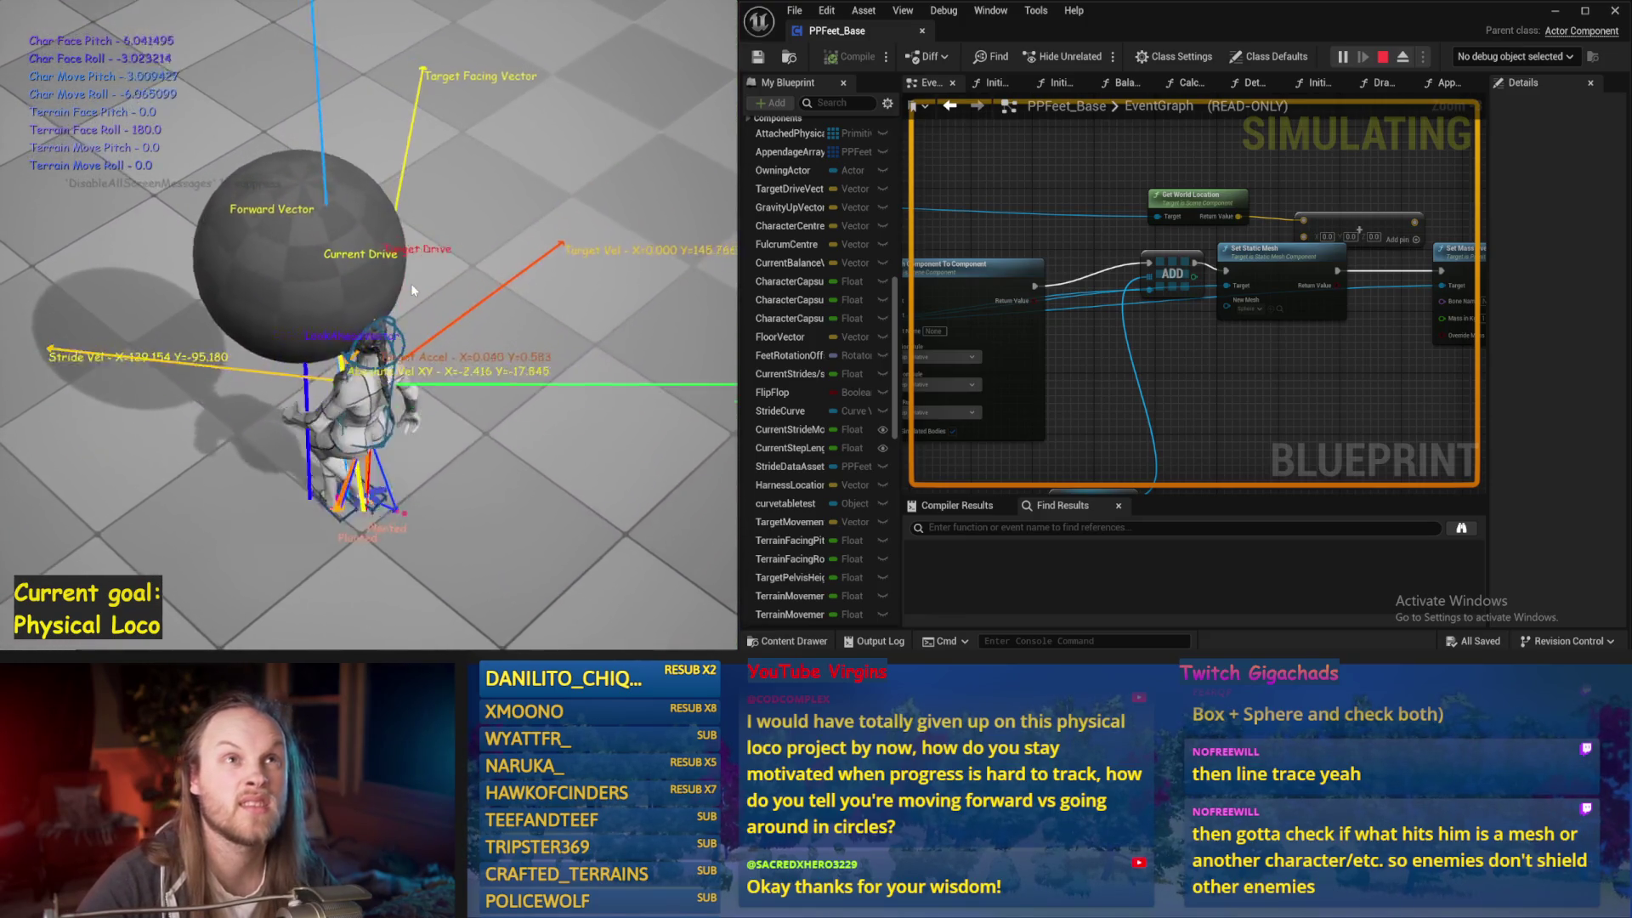
key(Escape)
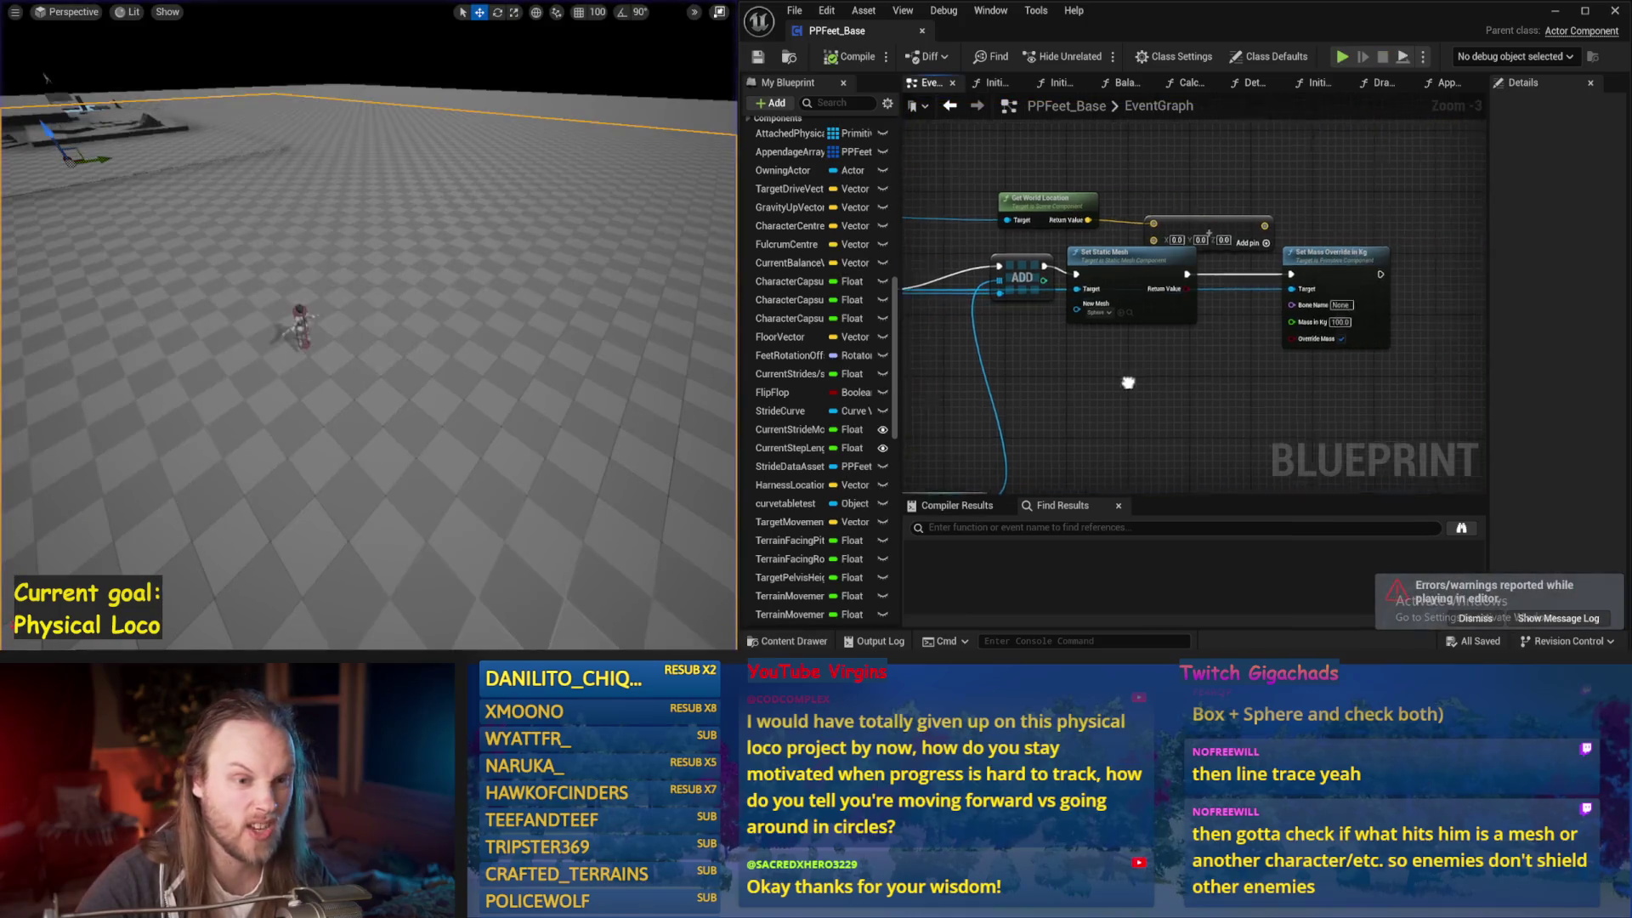
Break the exec wire after Update Character Body Weight, save the blueprint, and re-simulate
mouse_move(1154, 188)
mouse_down()
mouse_move(1131, 255)
mouse_move(1062, 337)
mouse_move(1410, 266)
mouse_up()
alt+click(1322, 267)
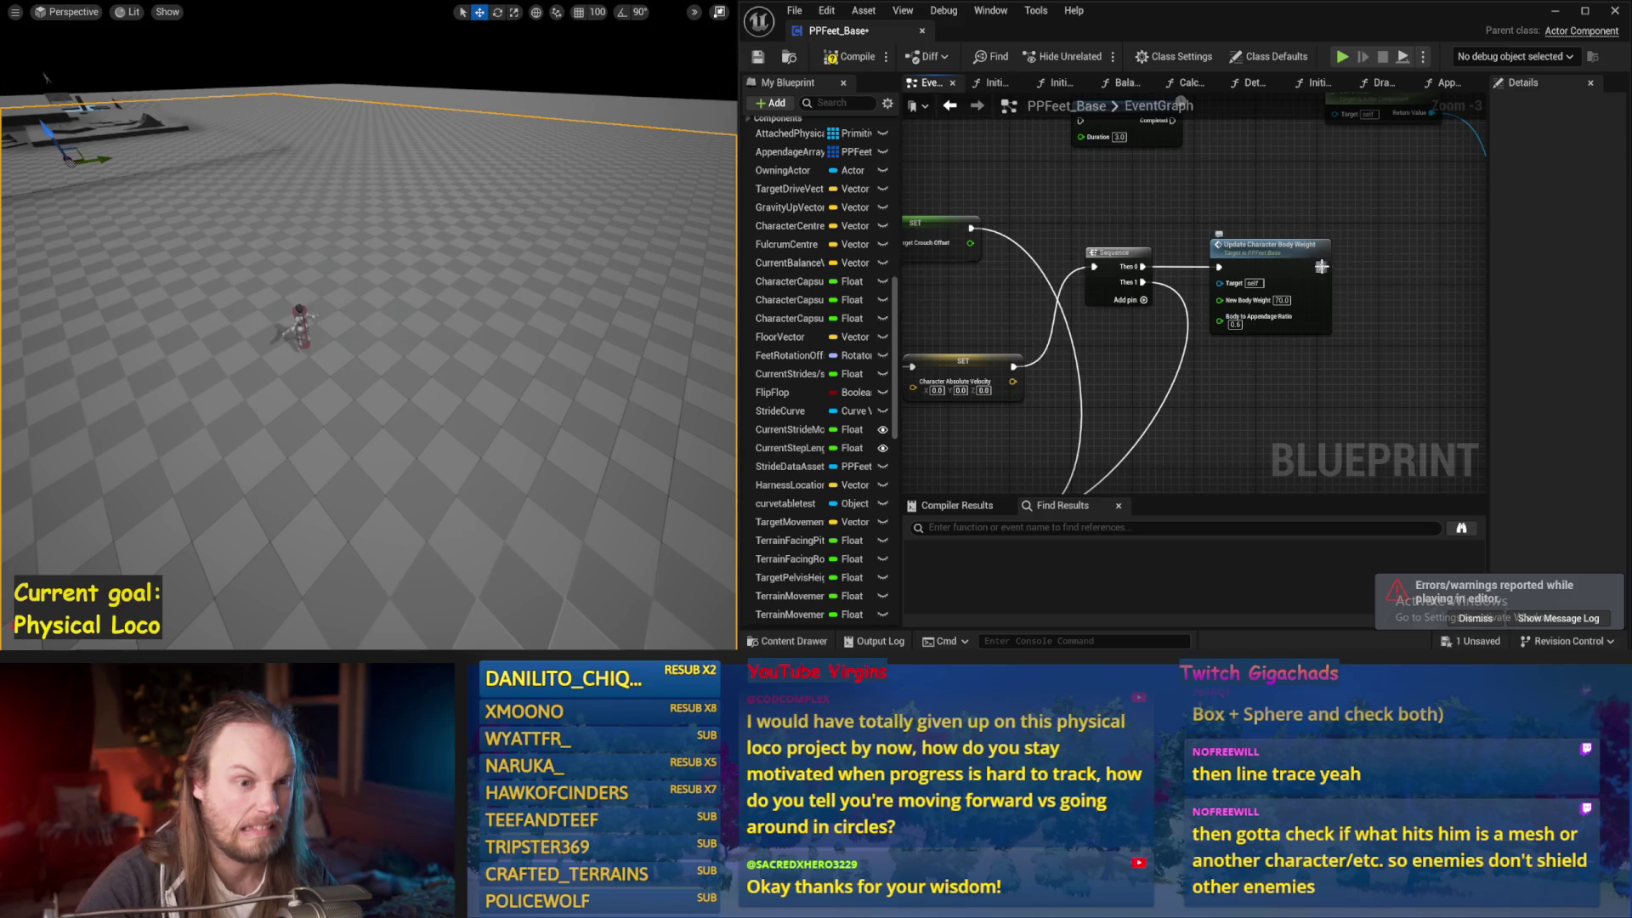
click(761, 58)
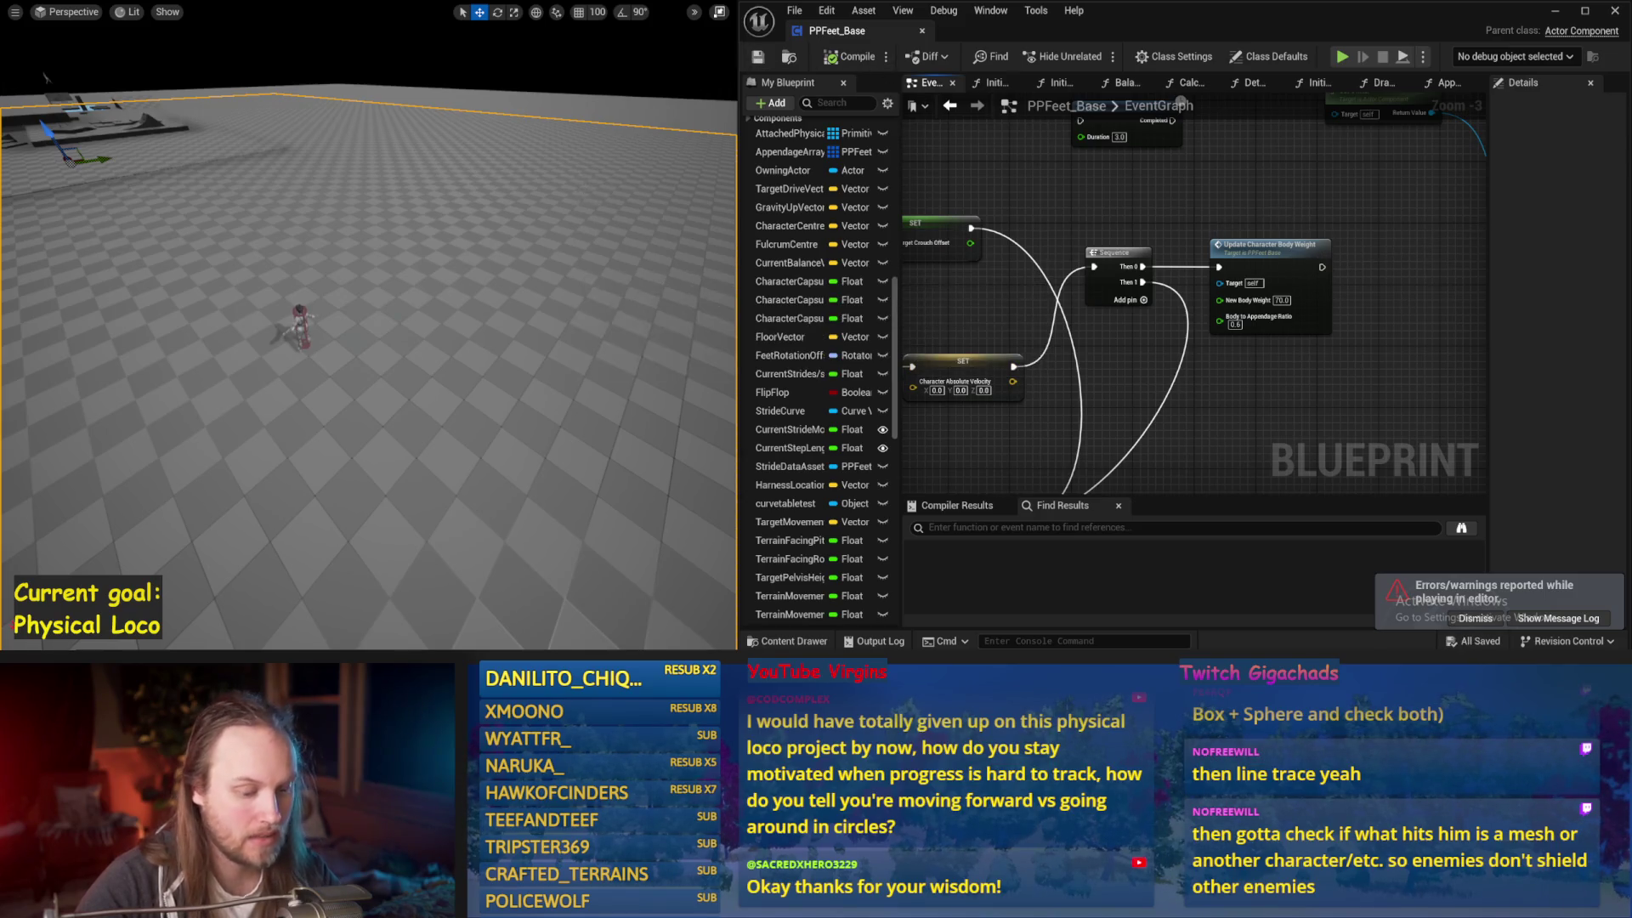
key(alt+s)
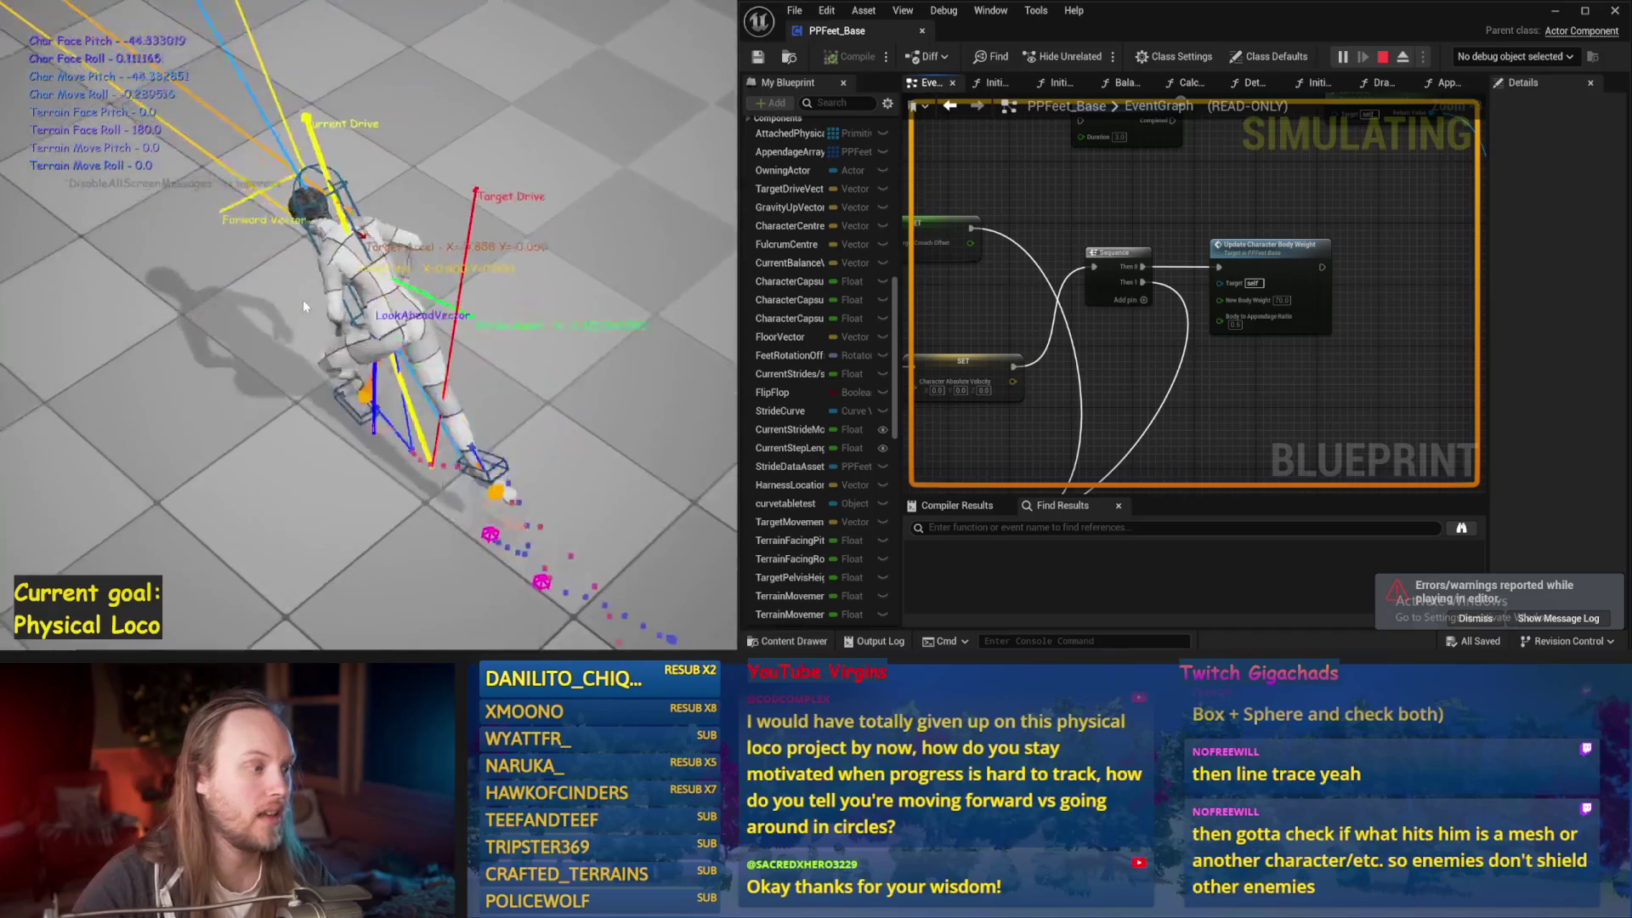
key(Escape)
Reset PPFeet_TestPlayer's Y rotation to 0 and play the level full-window
click(408, 340)
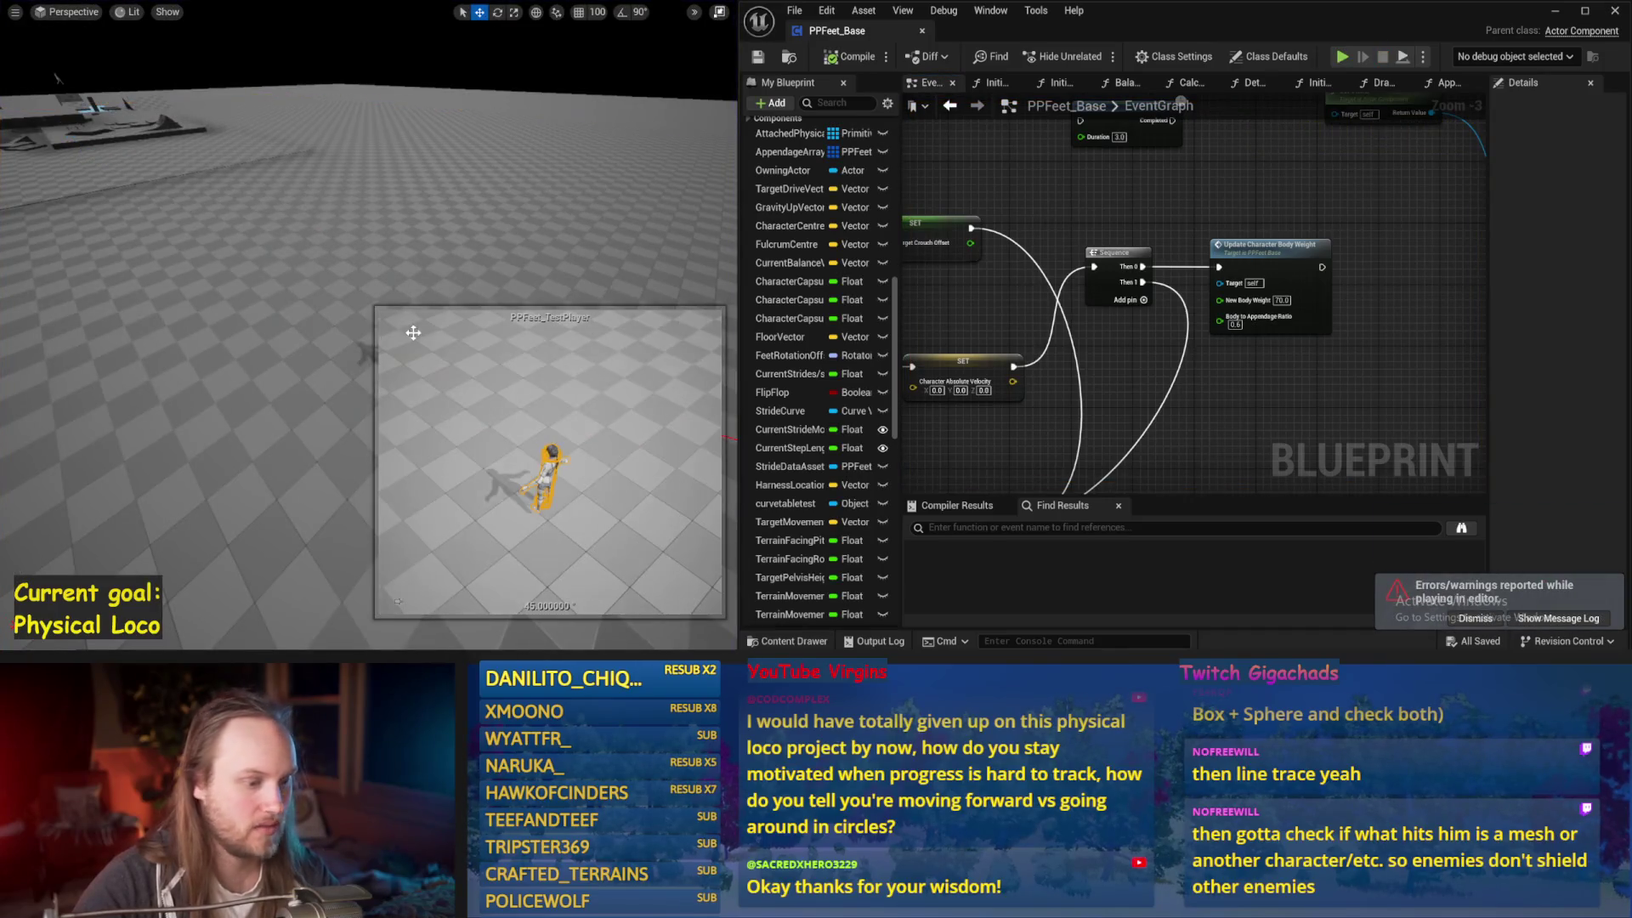
click(553, 398)
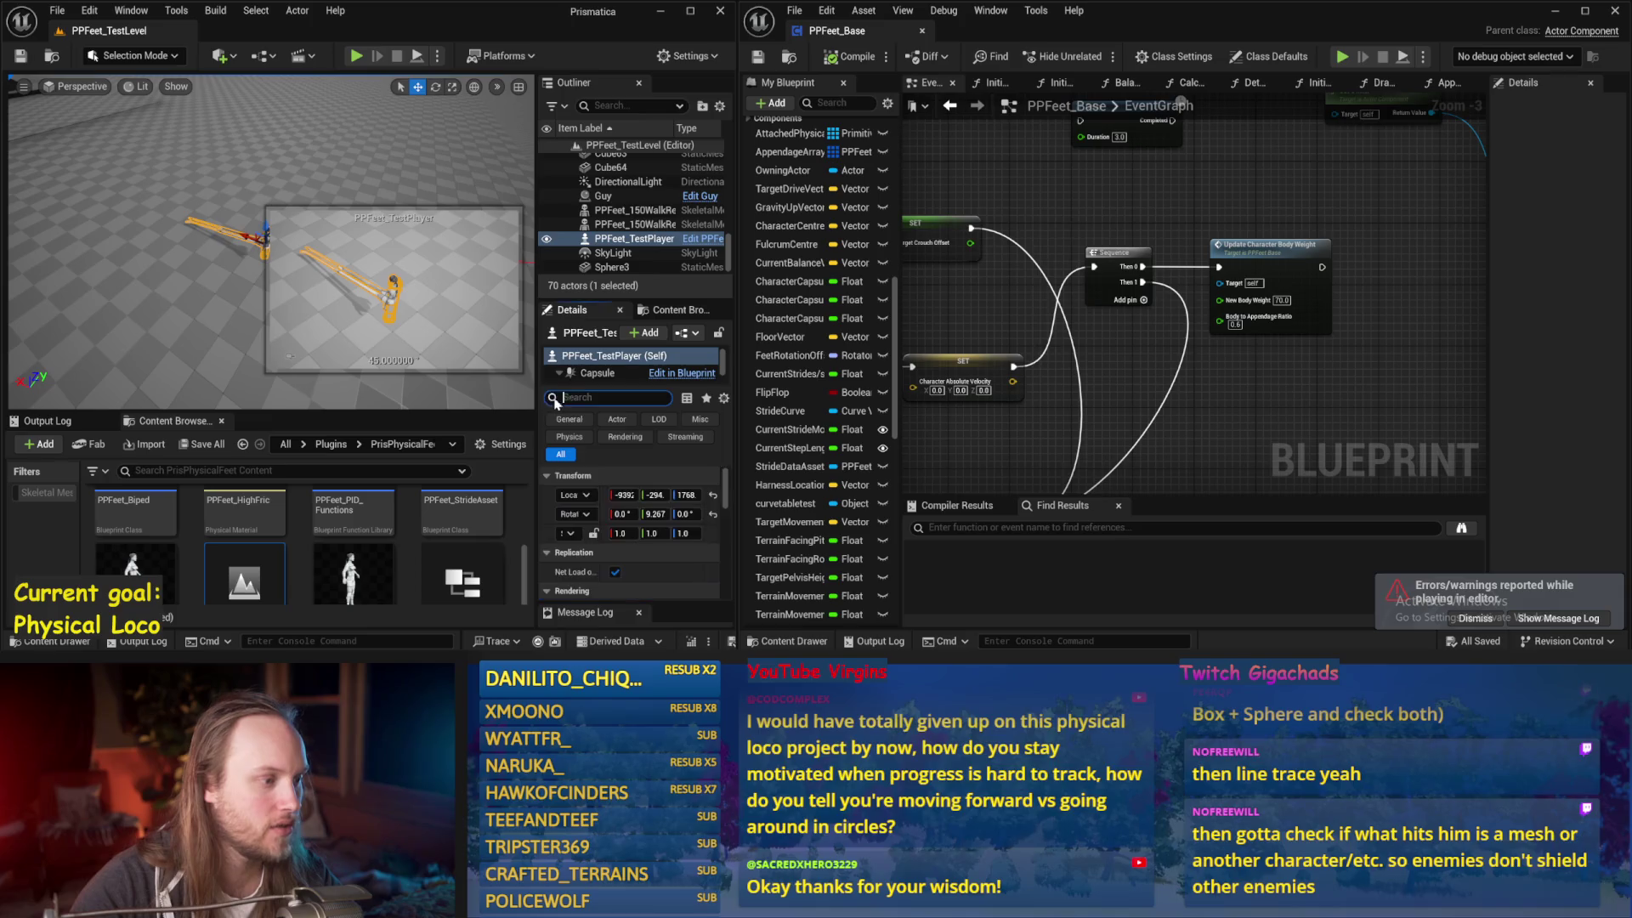
click(712, 513)
key(alt+p)
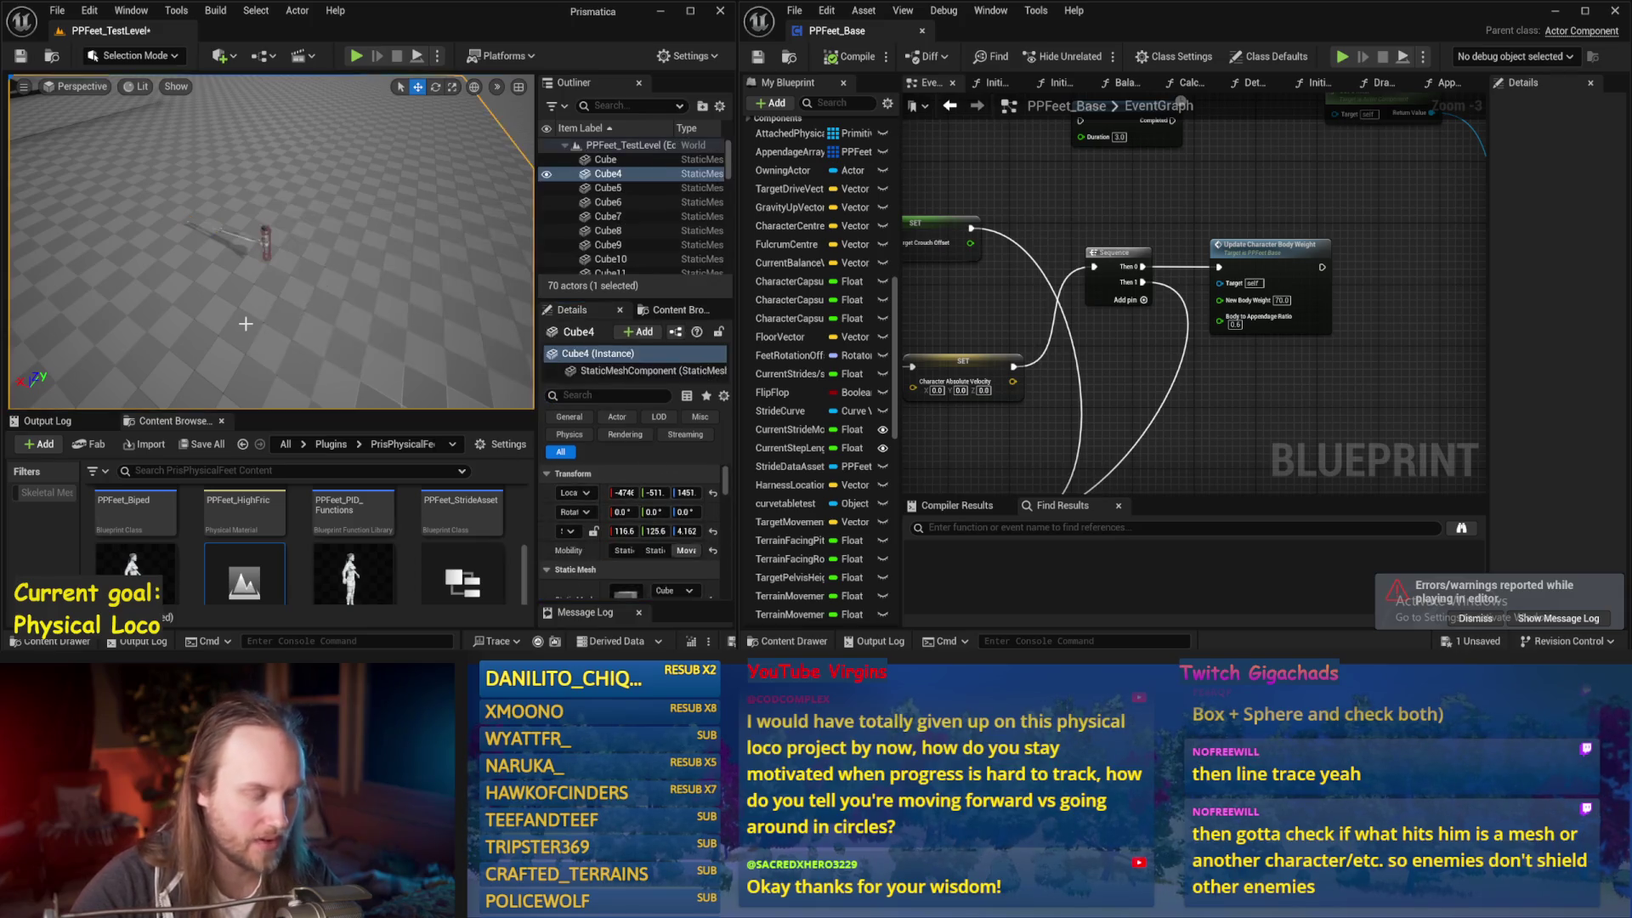
key(F11)
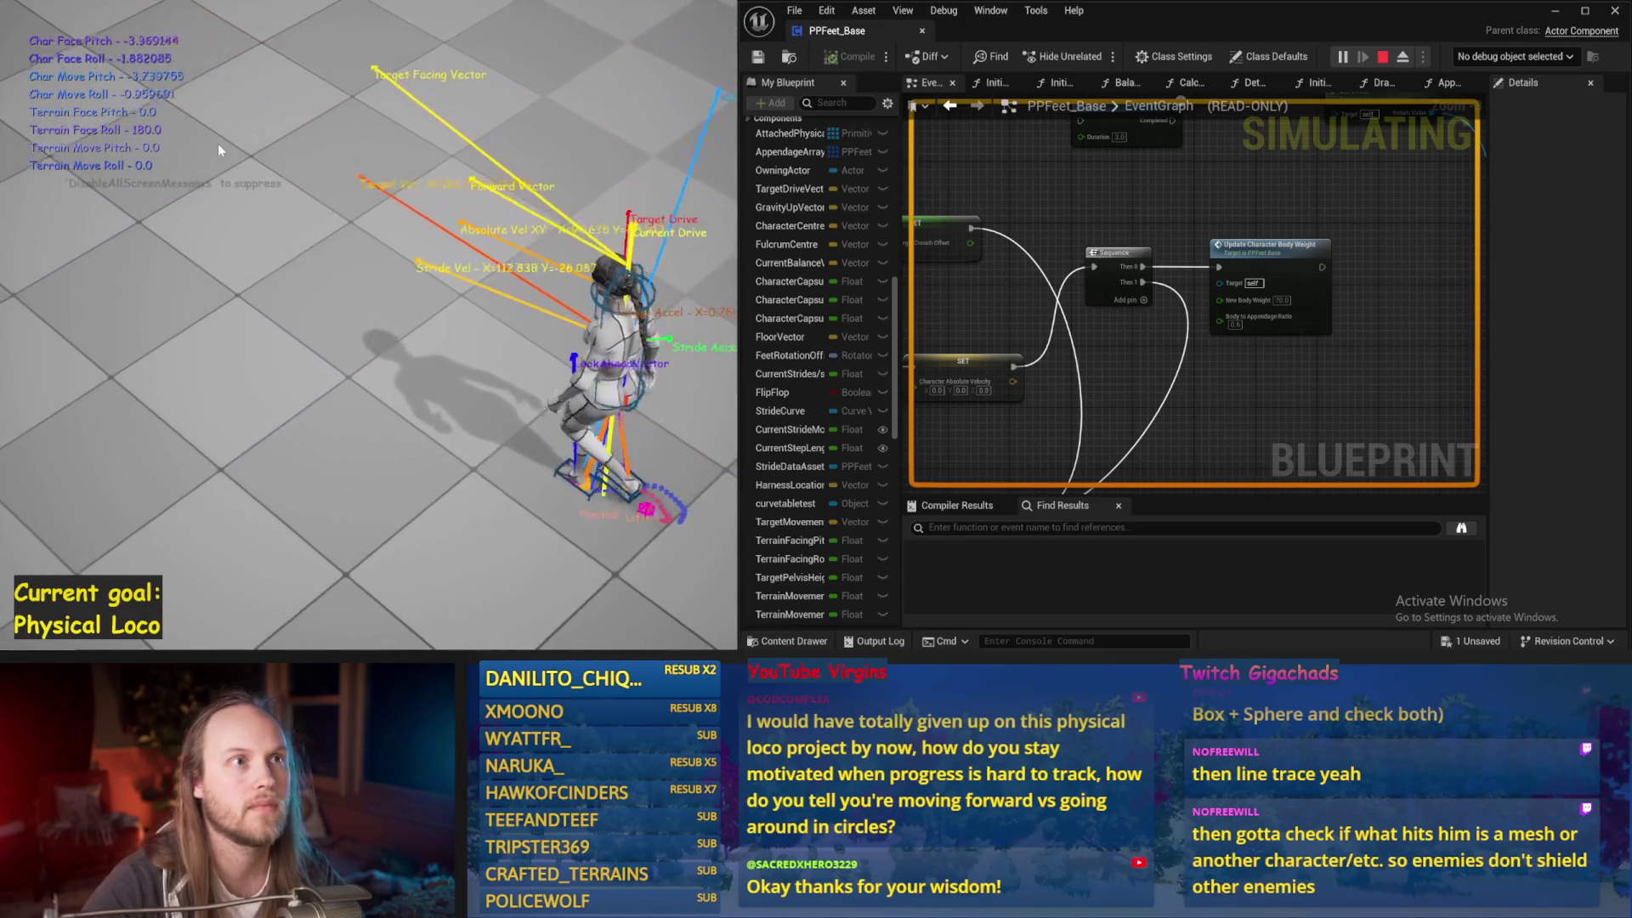
End the play session, save the level, and restore the full editor layout
key(Escape)
key(ctrl+s)
key(F11)
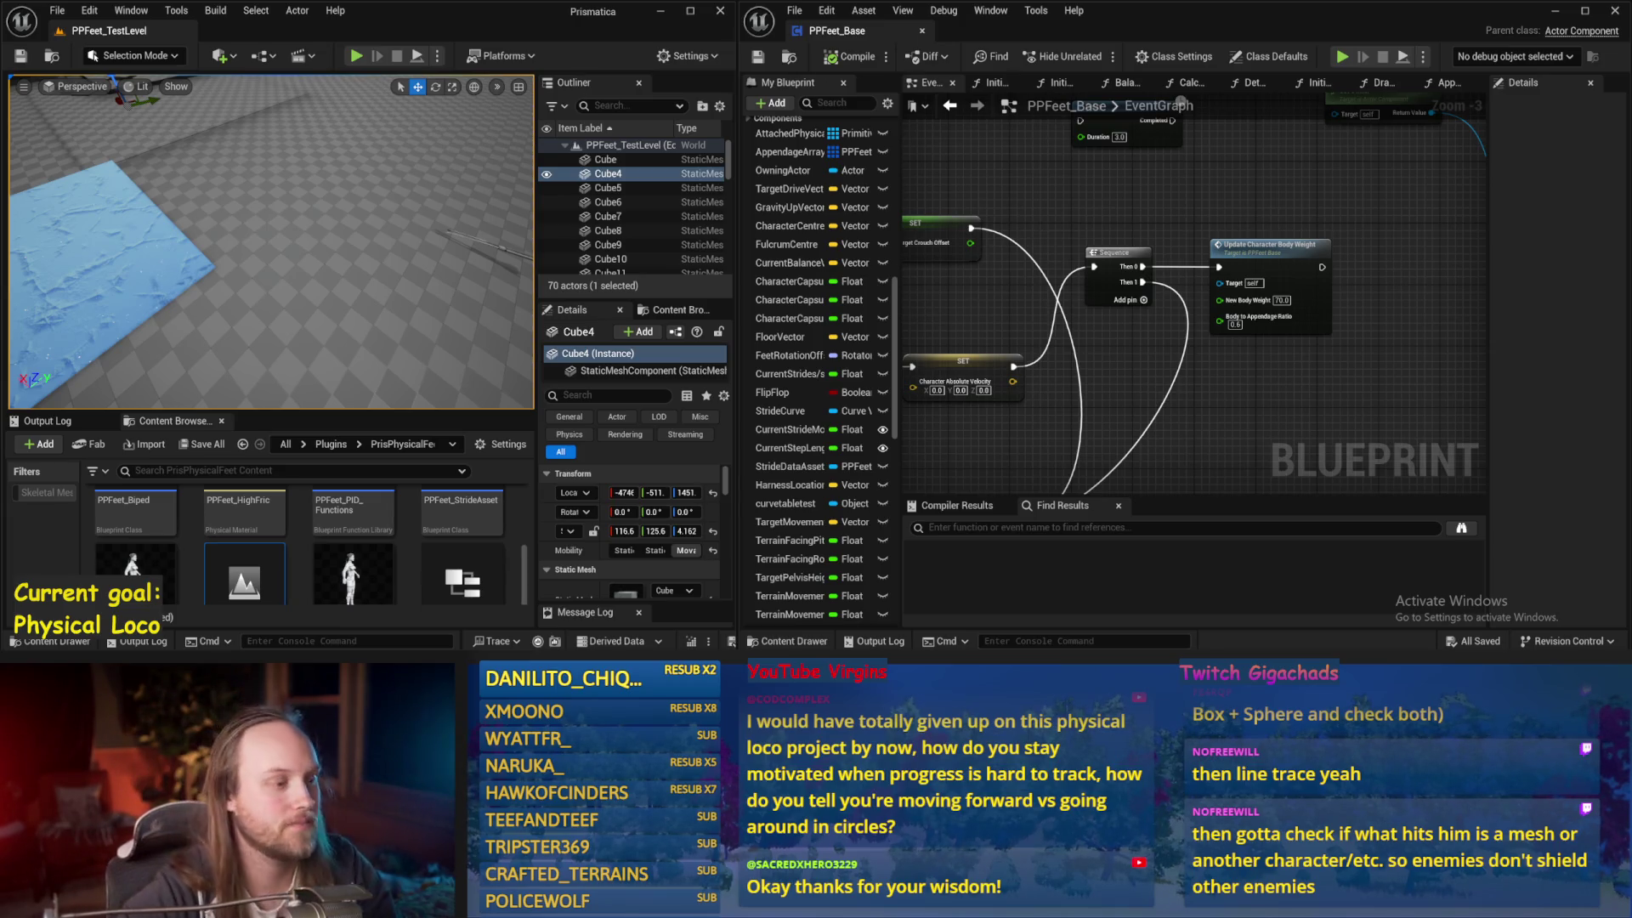
Save the test level and use File > Save All for every unsaved asset
mouse_move(387, 348)
mouse_down()
mouse_move(409, 296)
mouse_move(504, 357)
mouse_up()
key(F11)
key(ctrl+s)
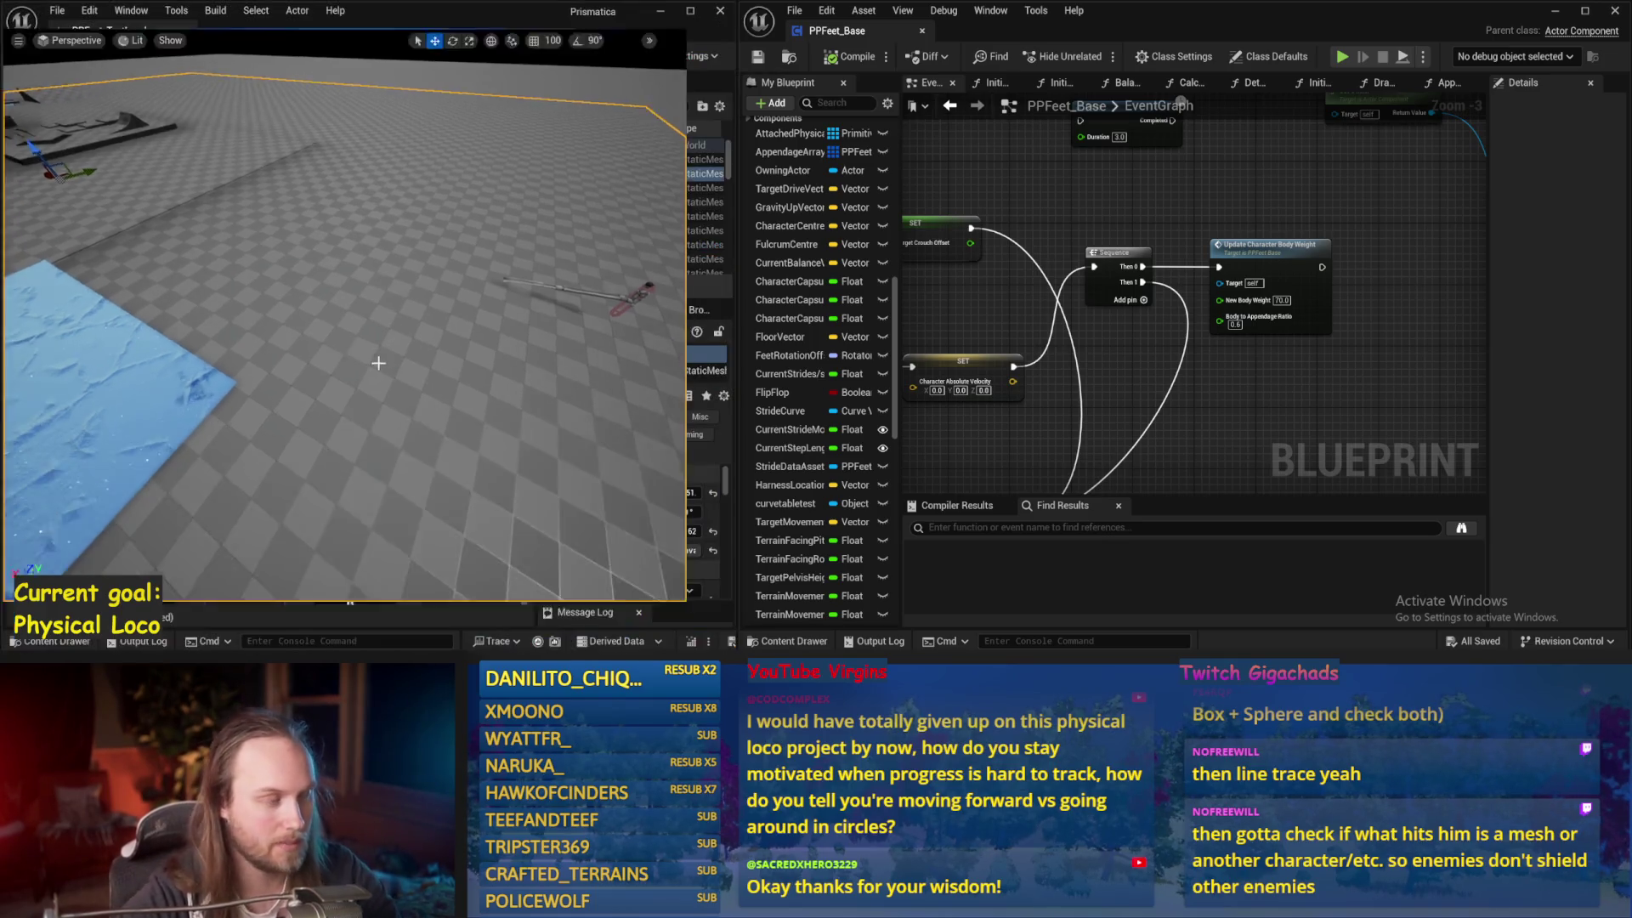
key(F11)
click(57, 11)
click(61, 214)
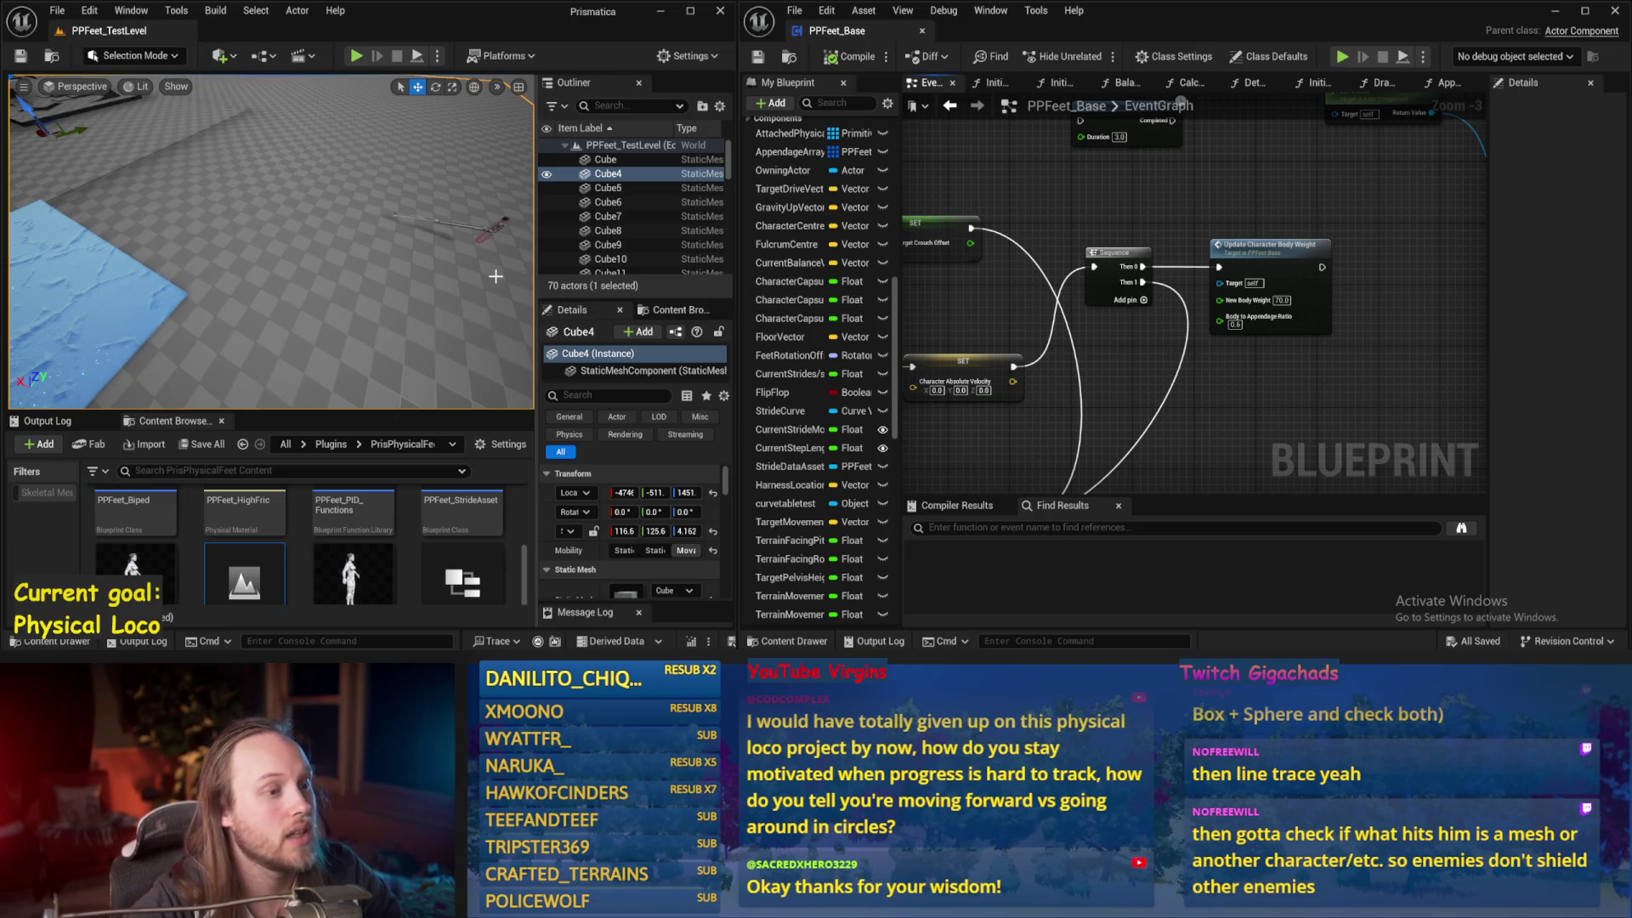
Compile, then align the Sequence and Update Character Body Weight nodes and reroute knot
drag(963, 286, 1112, 238)
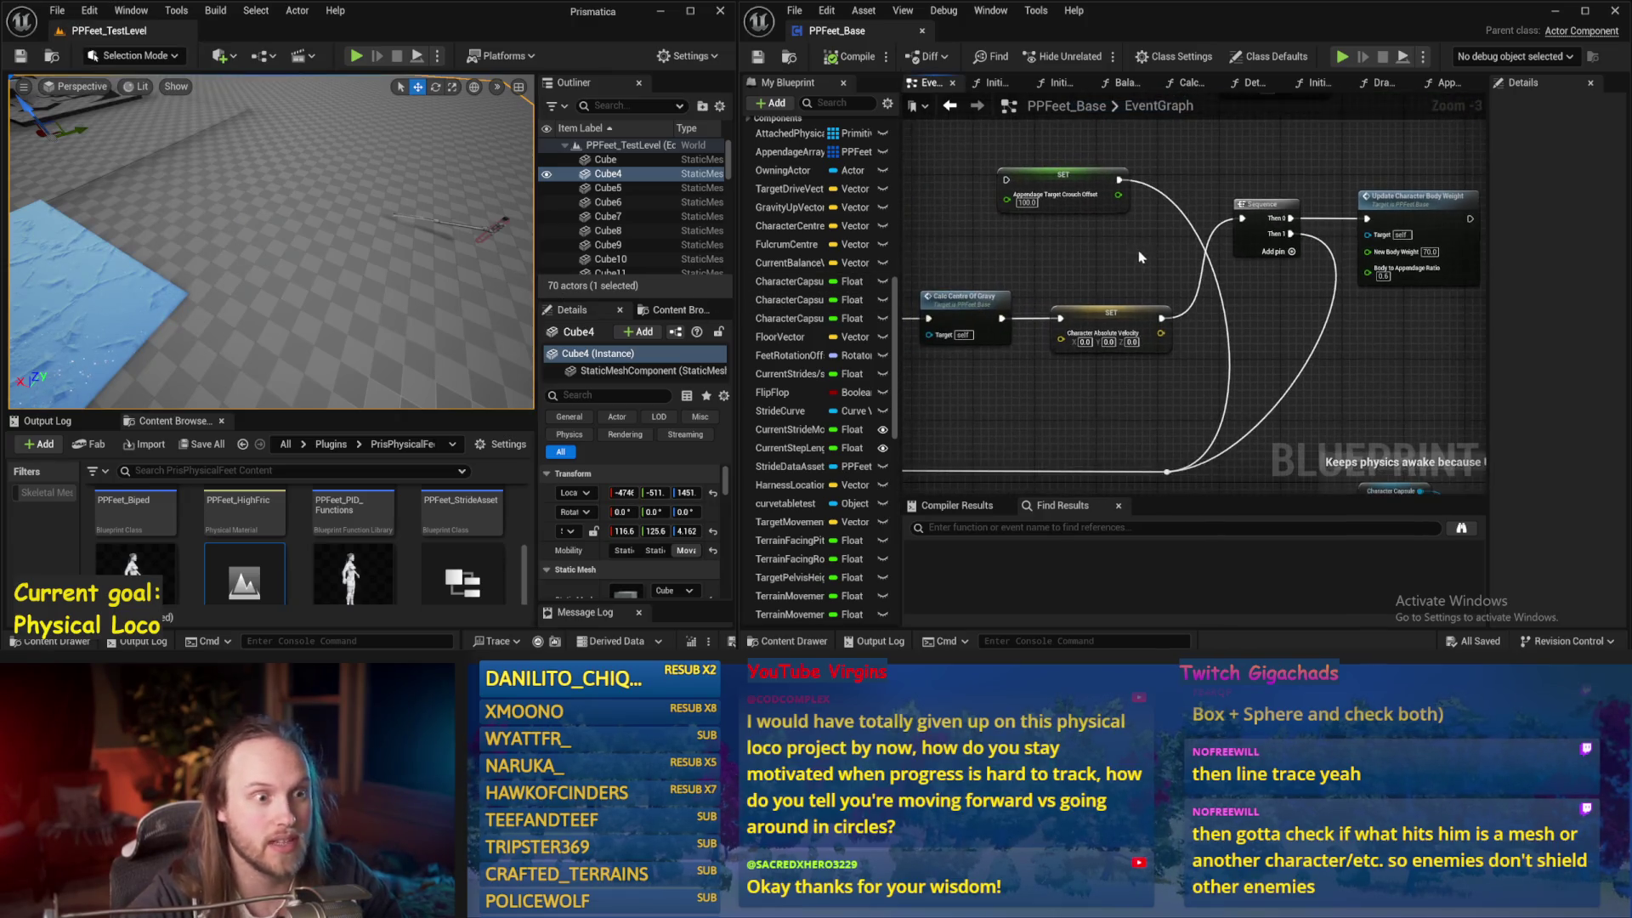
click(759, 58)
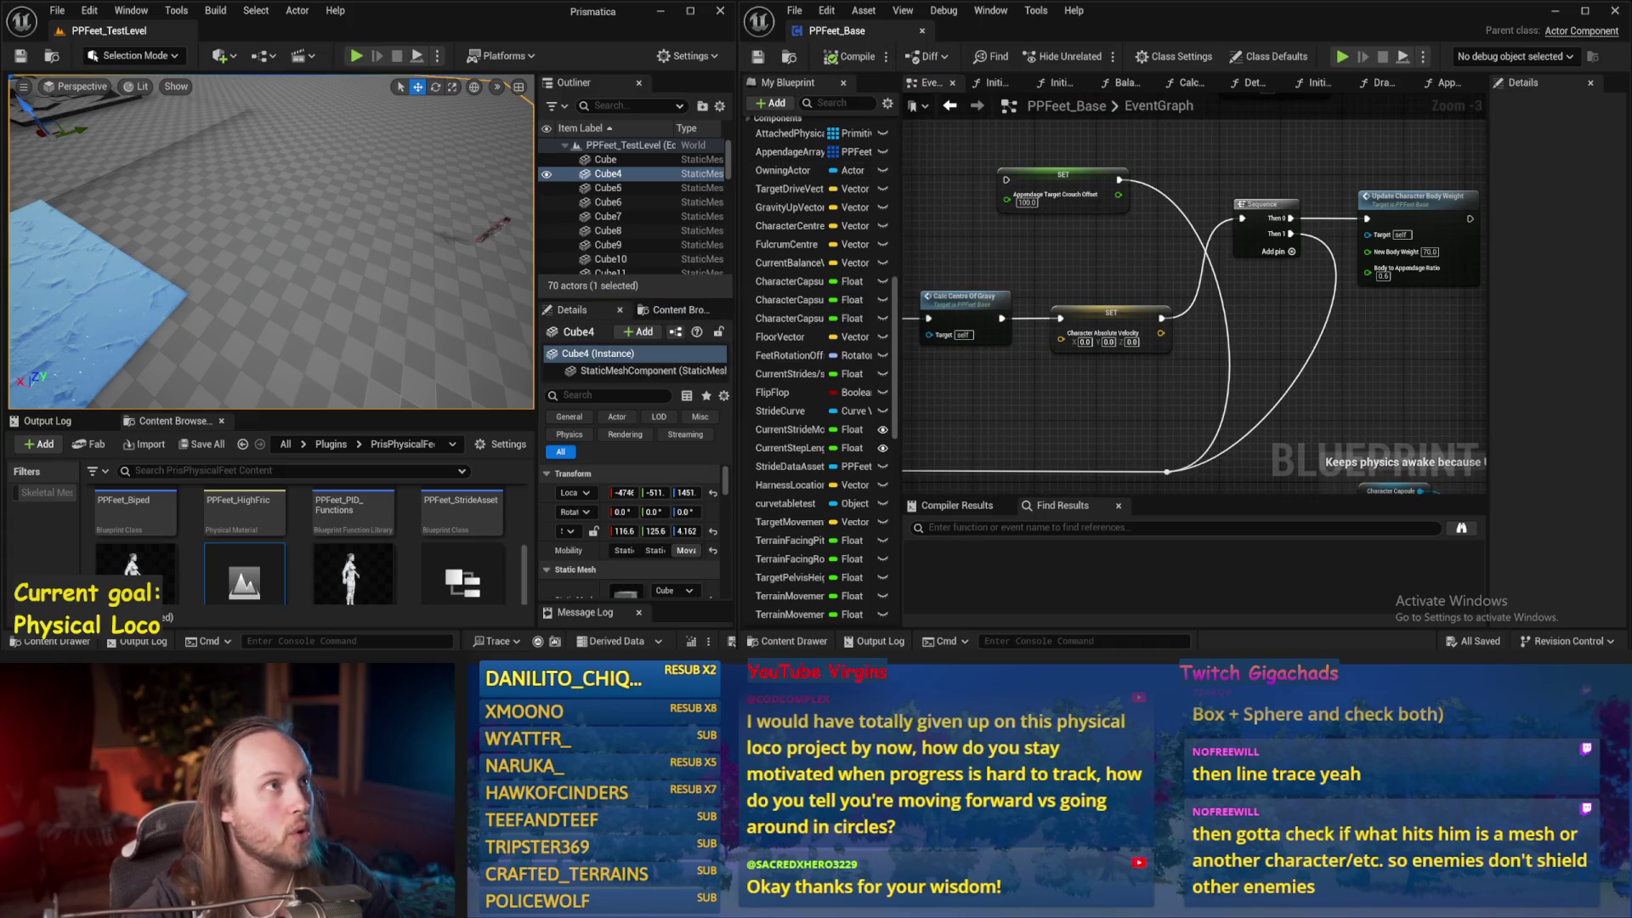
drag(1426, 465, 1300, 458)
mouse_move(1356, 324)
mouse_down()
mouse_move(1190, 255)
mouse_move(1130, 208)
mouse_move(1190, 297)
mouse_move(1097, 306)
mouse_up()
mouse_move(1040, 464)
mouse_down()
mouse_move(1113, 408)
mouse_move(1275, 404)
mouse_move(1461, 344)
mouse_move(1282, 400)
mouse_up()
click(1120, 410)
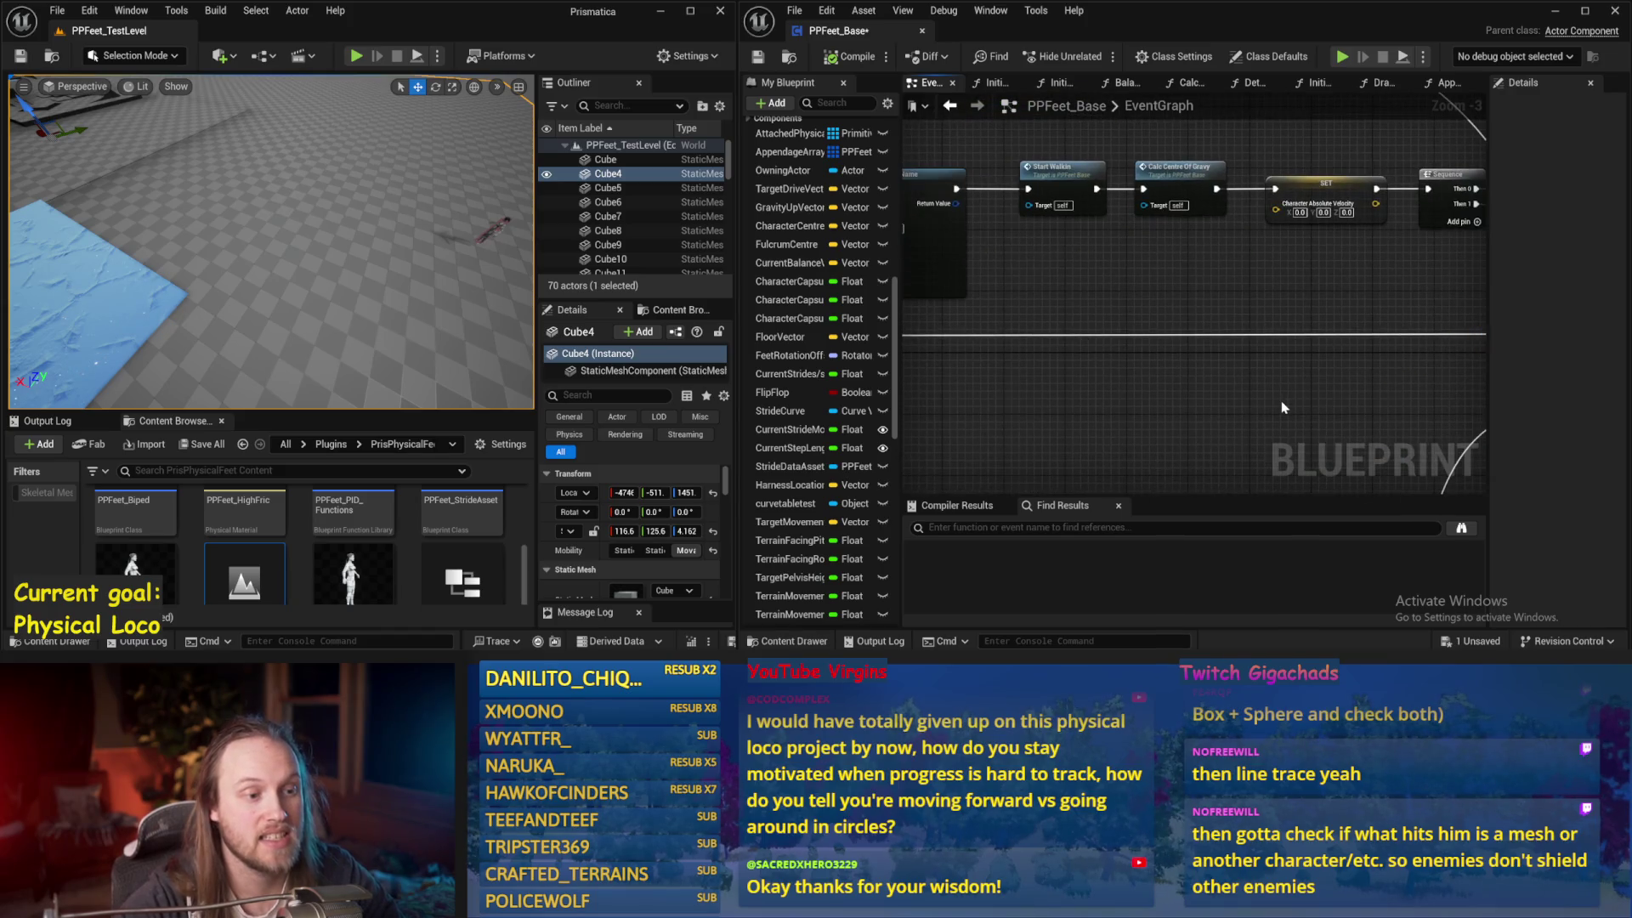
Compile and save the blueprint, shifting a graph node further right
scroll(1282, 400, down, 2)
click(841, 62)
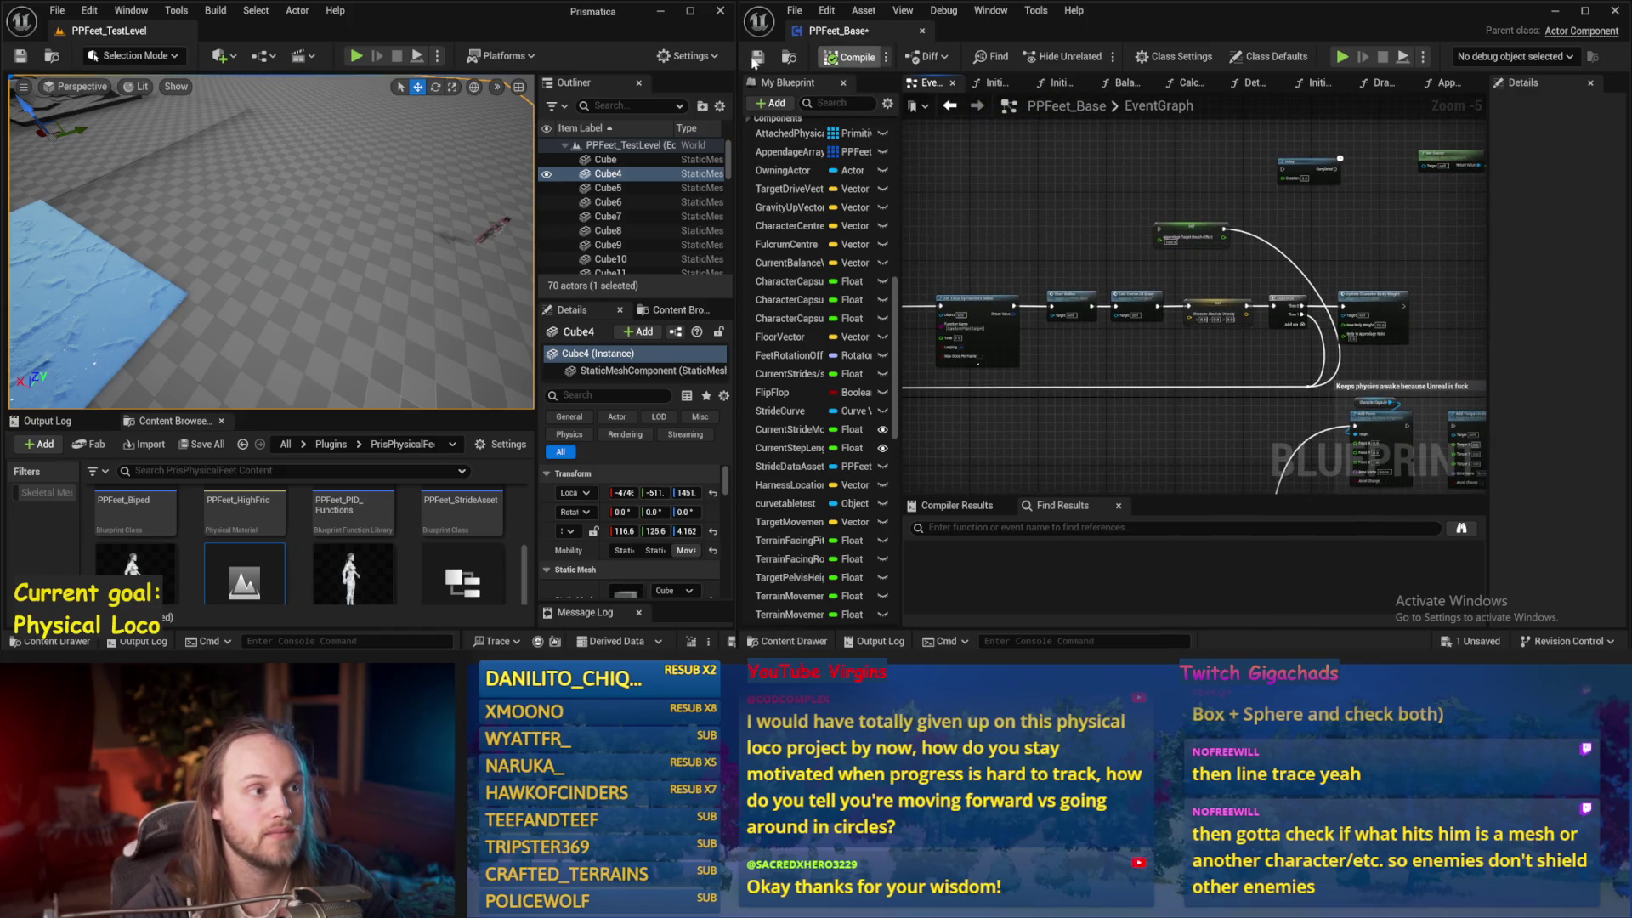
key(ctrl+s)
mouse_move(1192, 239)
mouse_down()
mouse_move(1475, 264)
mouse_move(1462, 334)
mouse_up()
click(1139, 427)
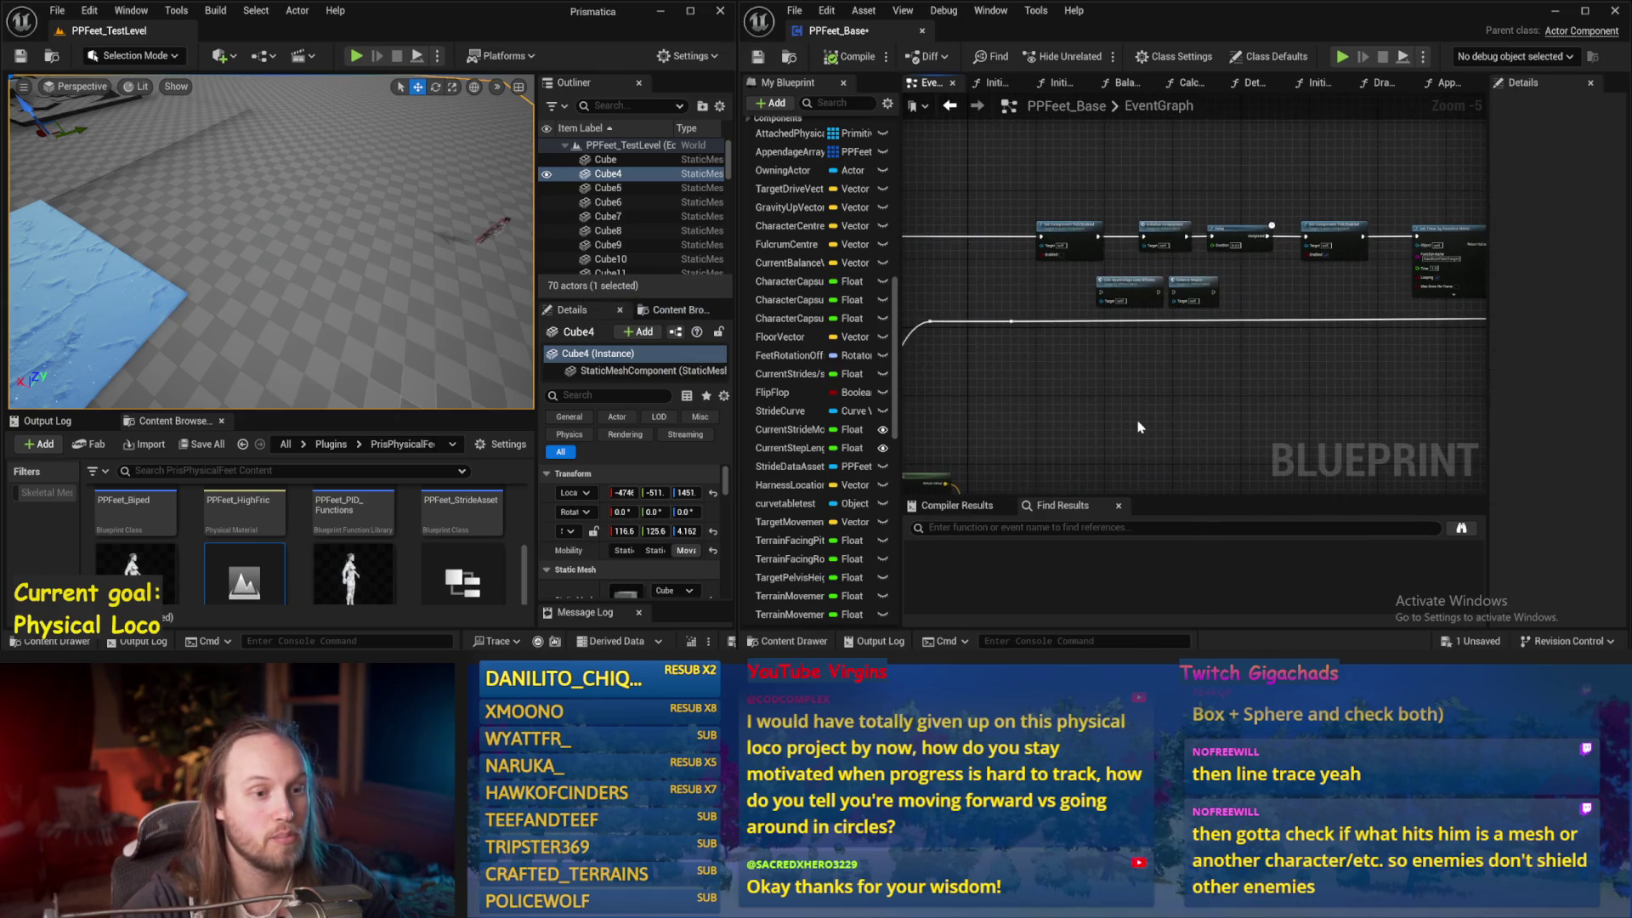
scroll(1158, 379, down, 2)
scroll(1205, 340, up, 3)
click(1340, 330)
scroll(1145, 258, up, 1)
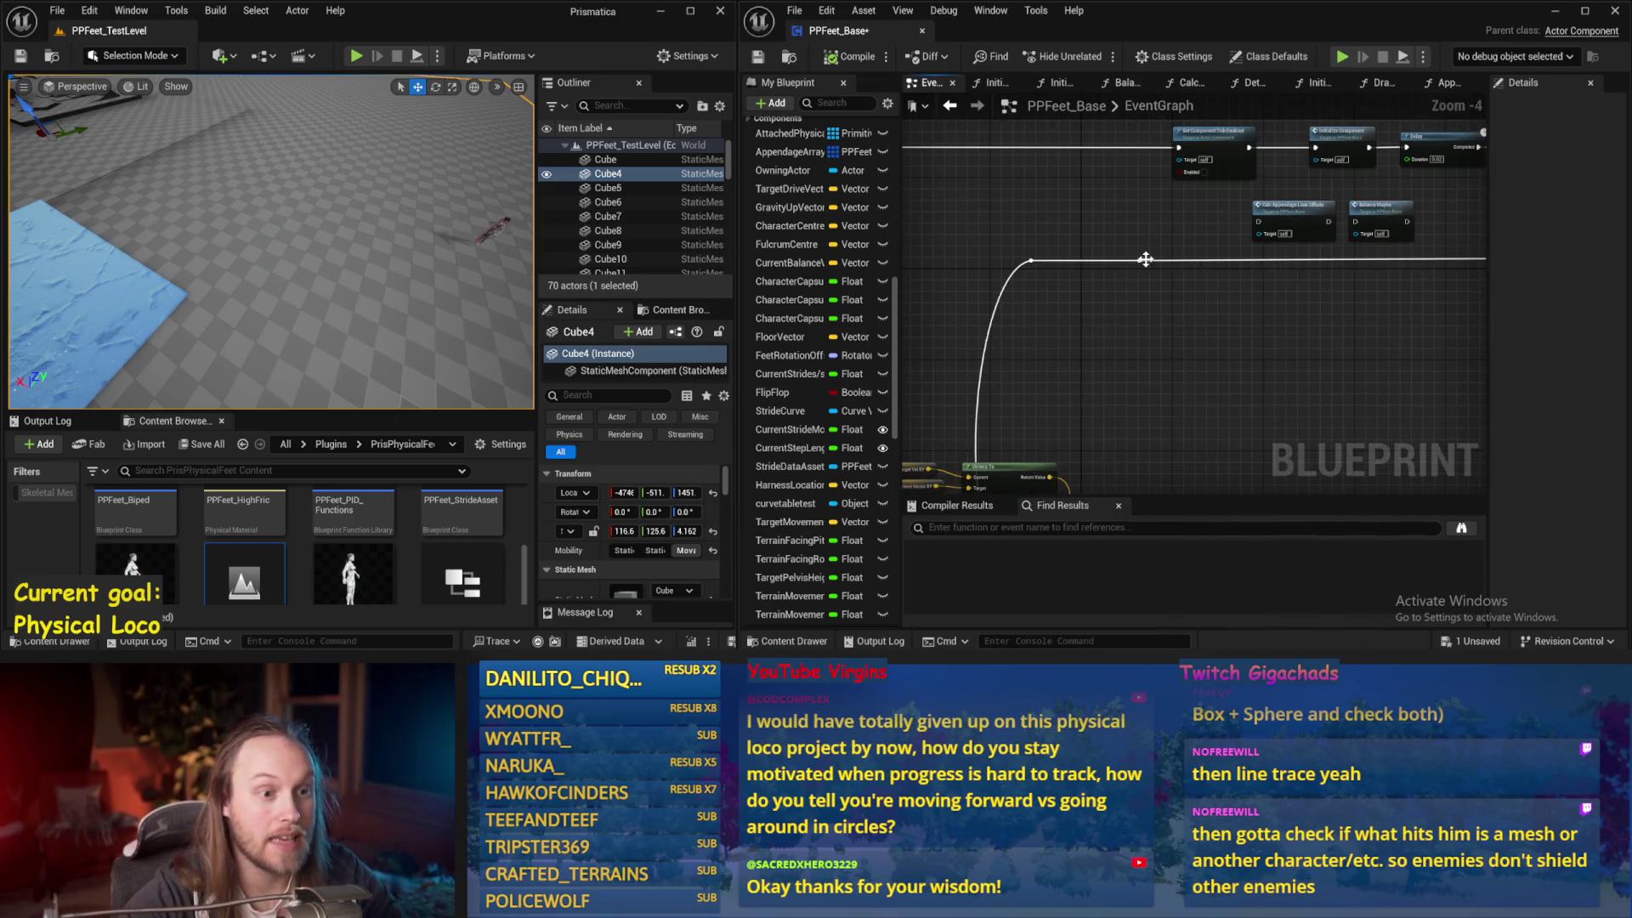
key(ctrl+s)
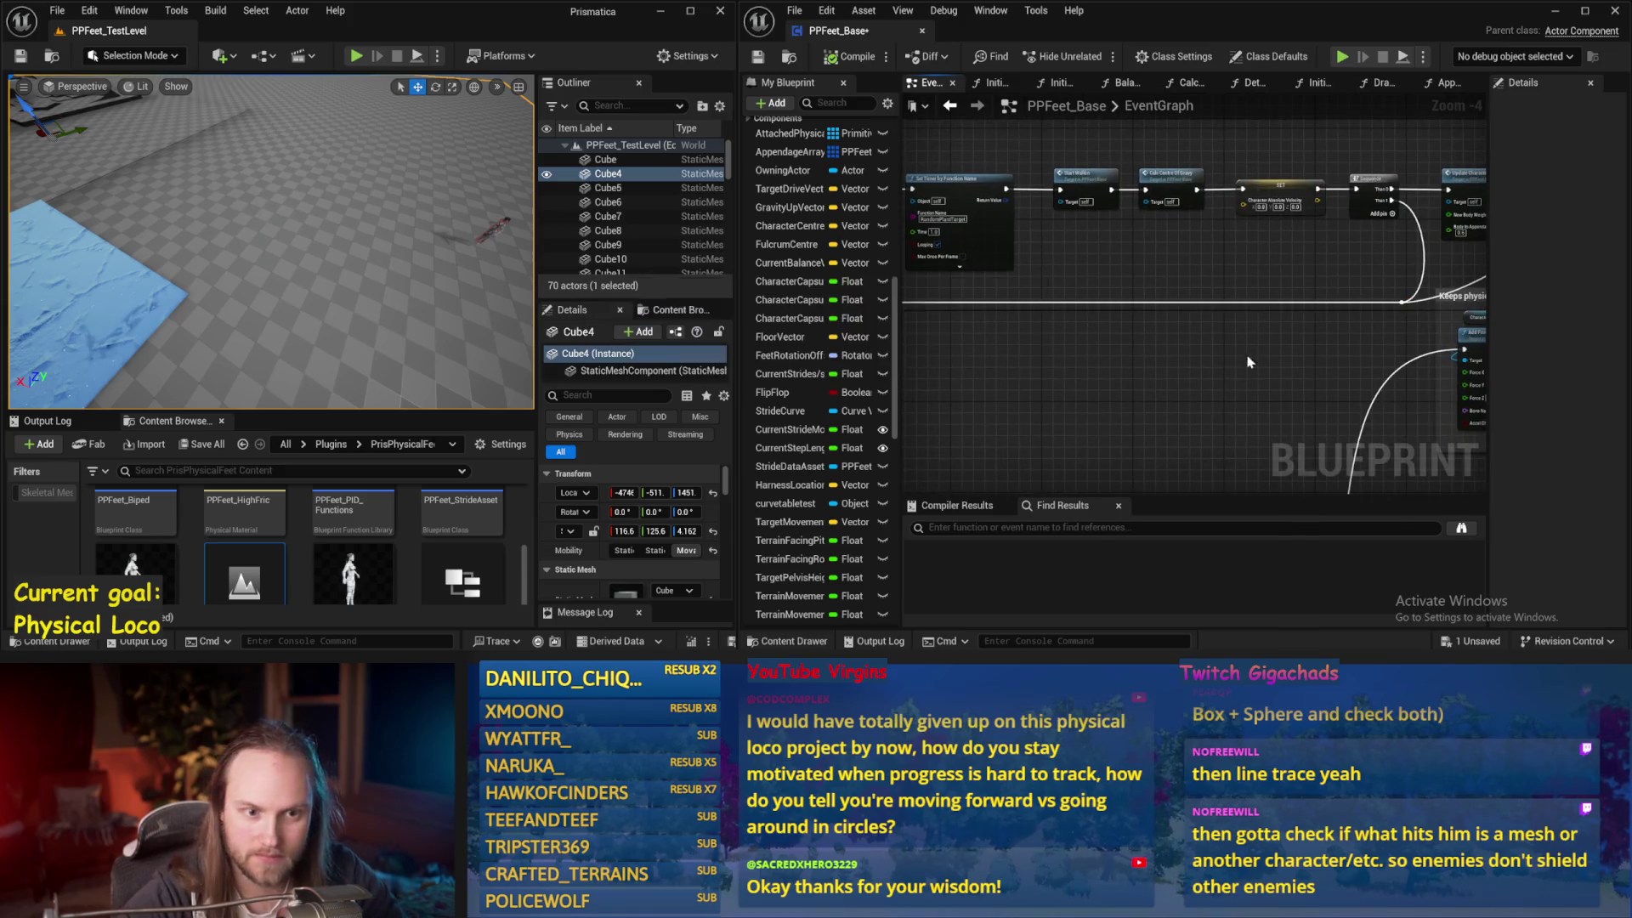
scroll(913, 338, down, 1)
Move the 'Keeps physics awake' comment group beneath the main chain, nudge the reroute knot left, save and compile
click(1110, 325)
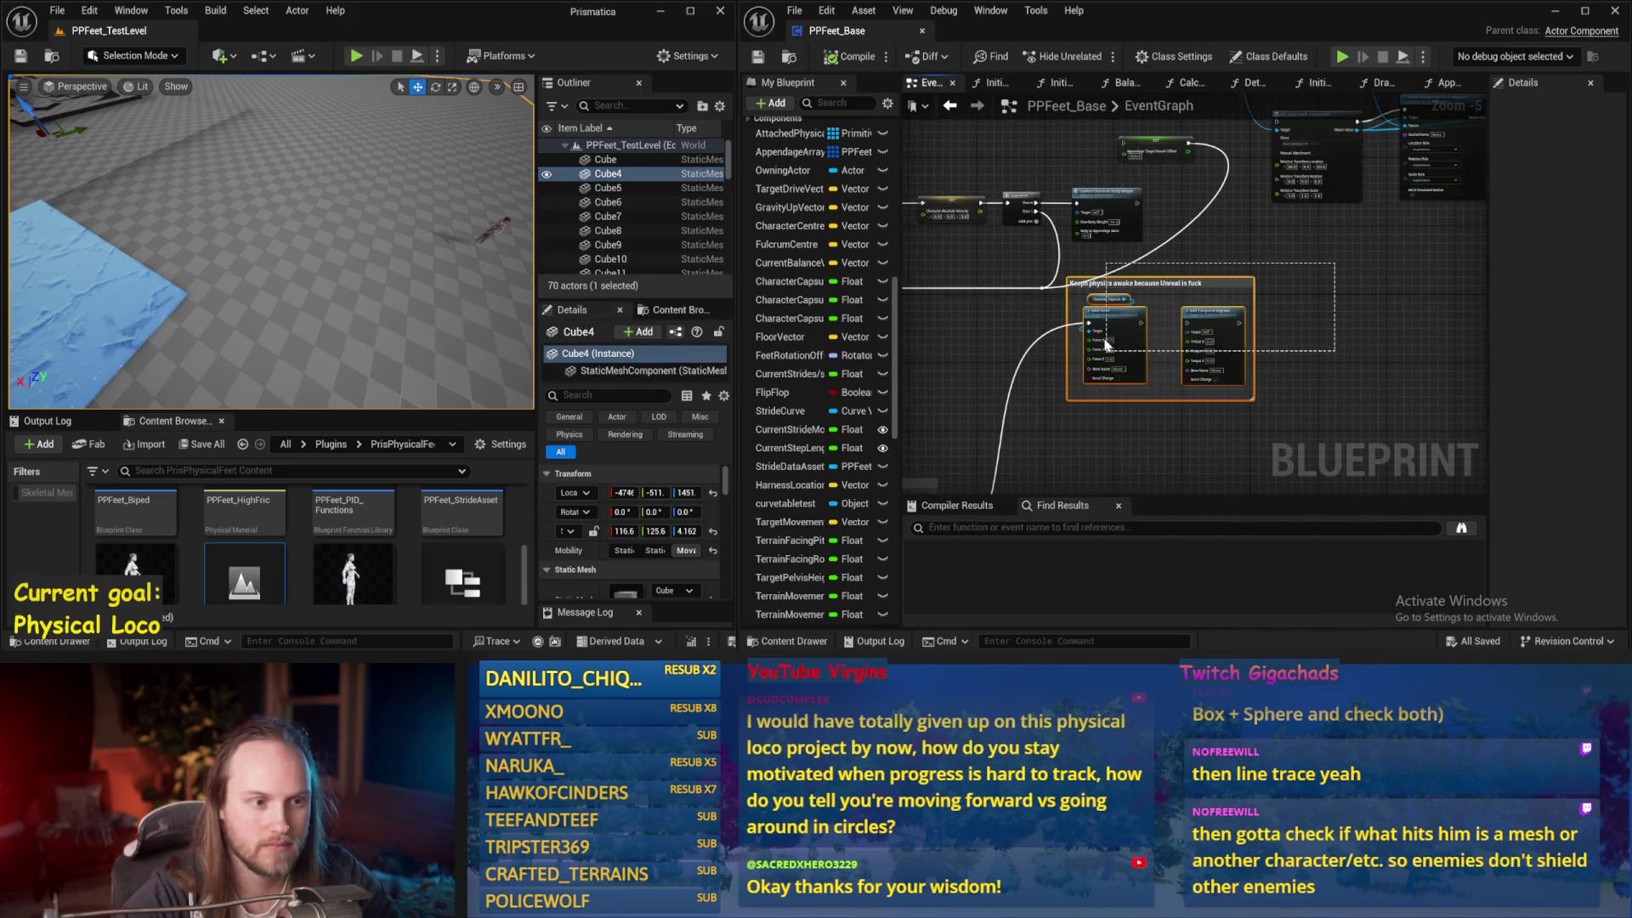
mouse_move(1109, 324)
mouse_down()
mouse_move(1201, 368)
mouse_move(1286, 284)
mouse_up()
key(ctrl+s)
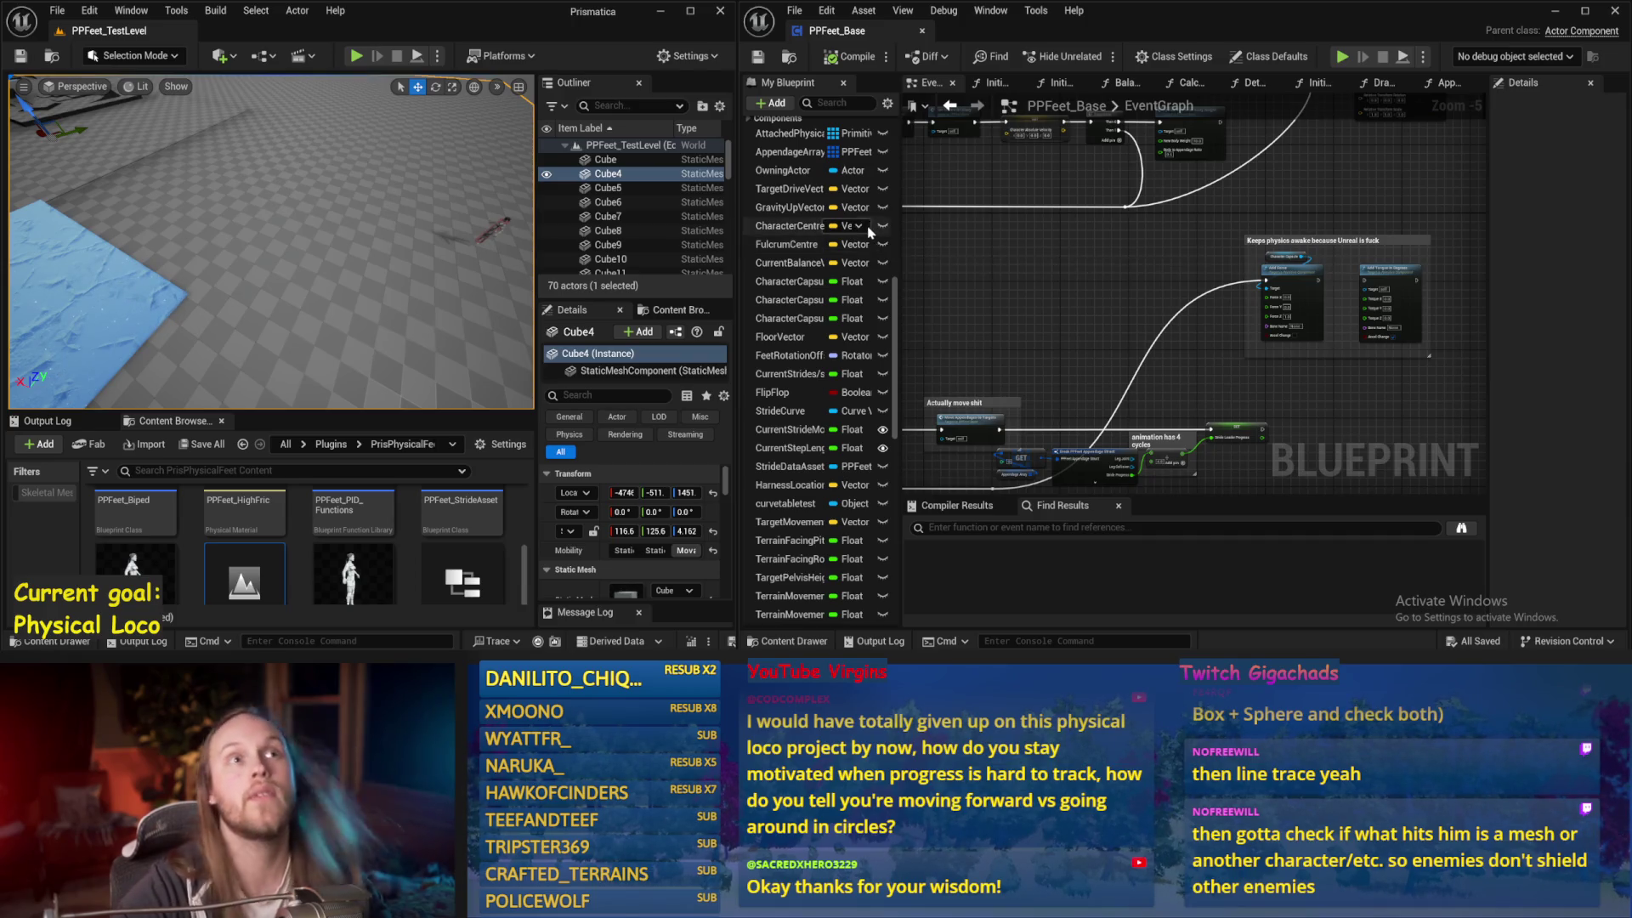
click(881, 430)
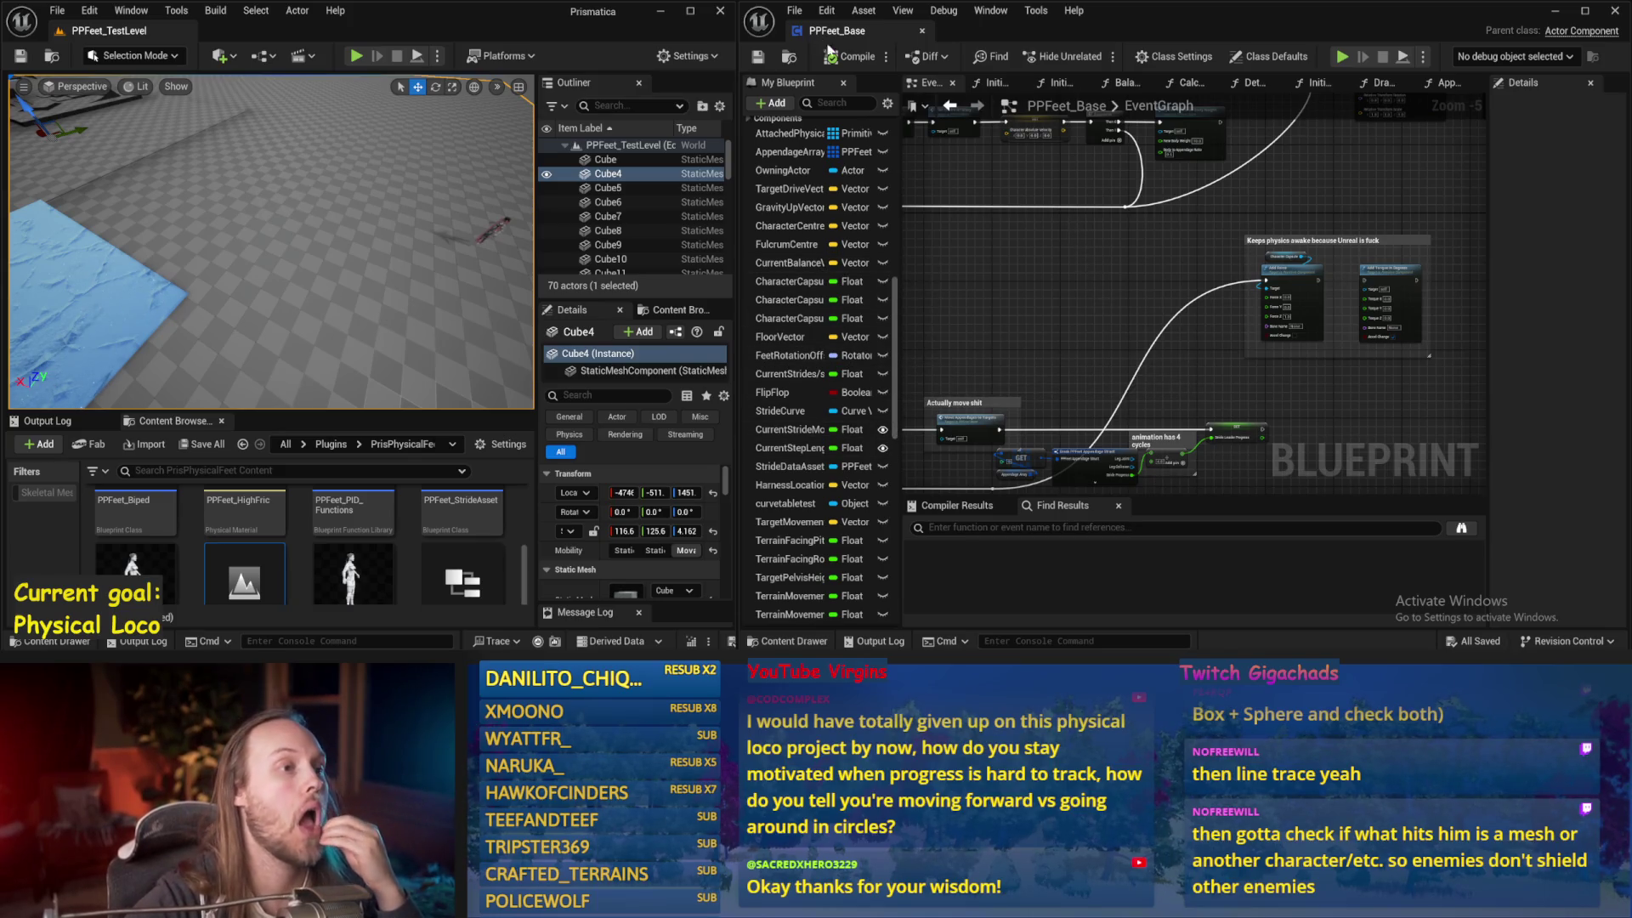
click(757, 57)
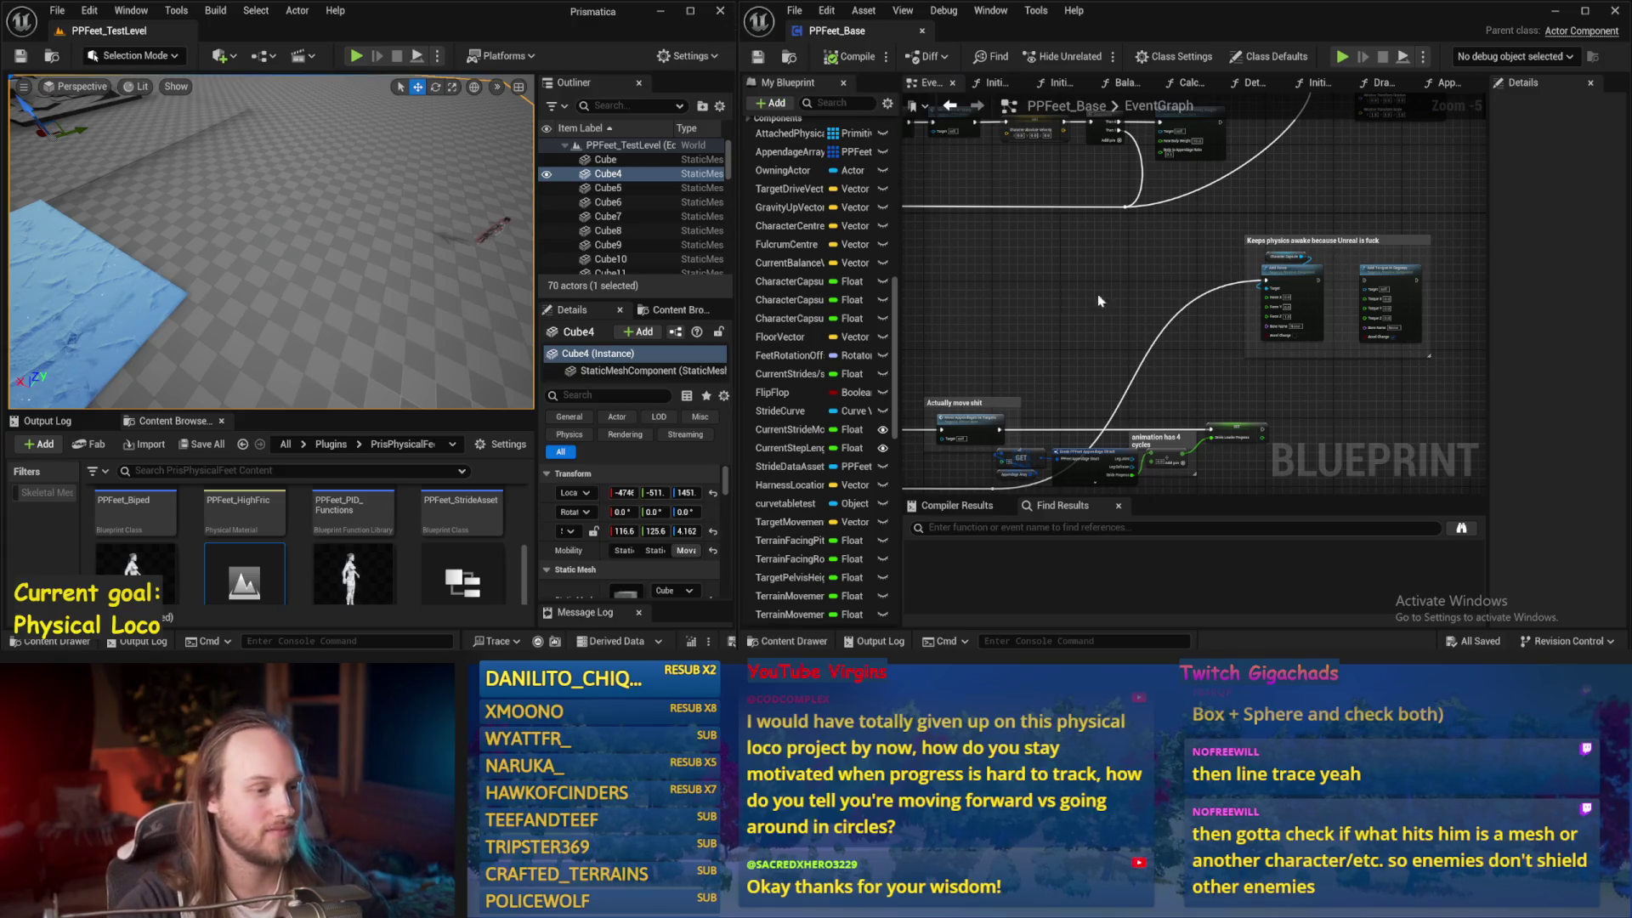
drag(1171, 143, 1442, 285)
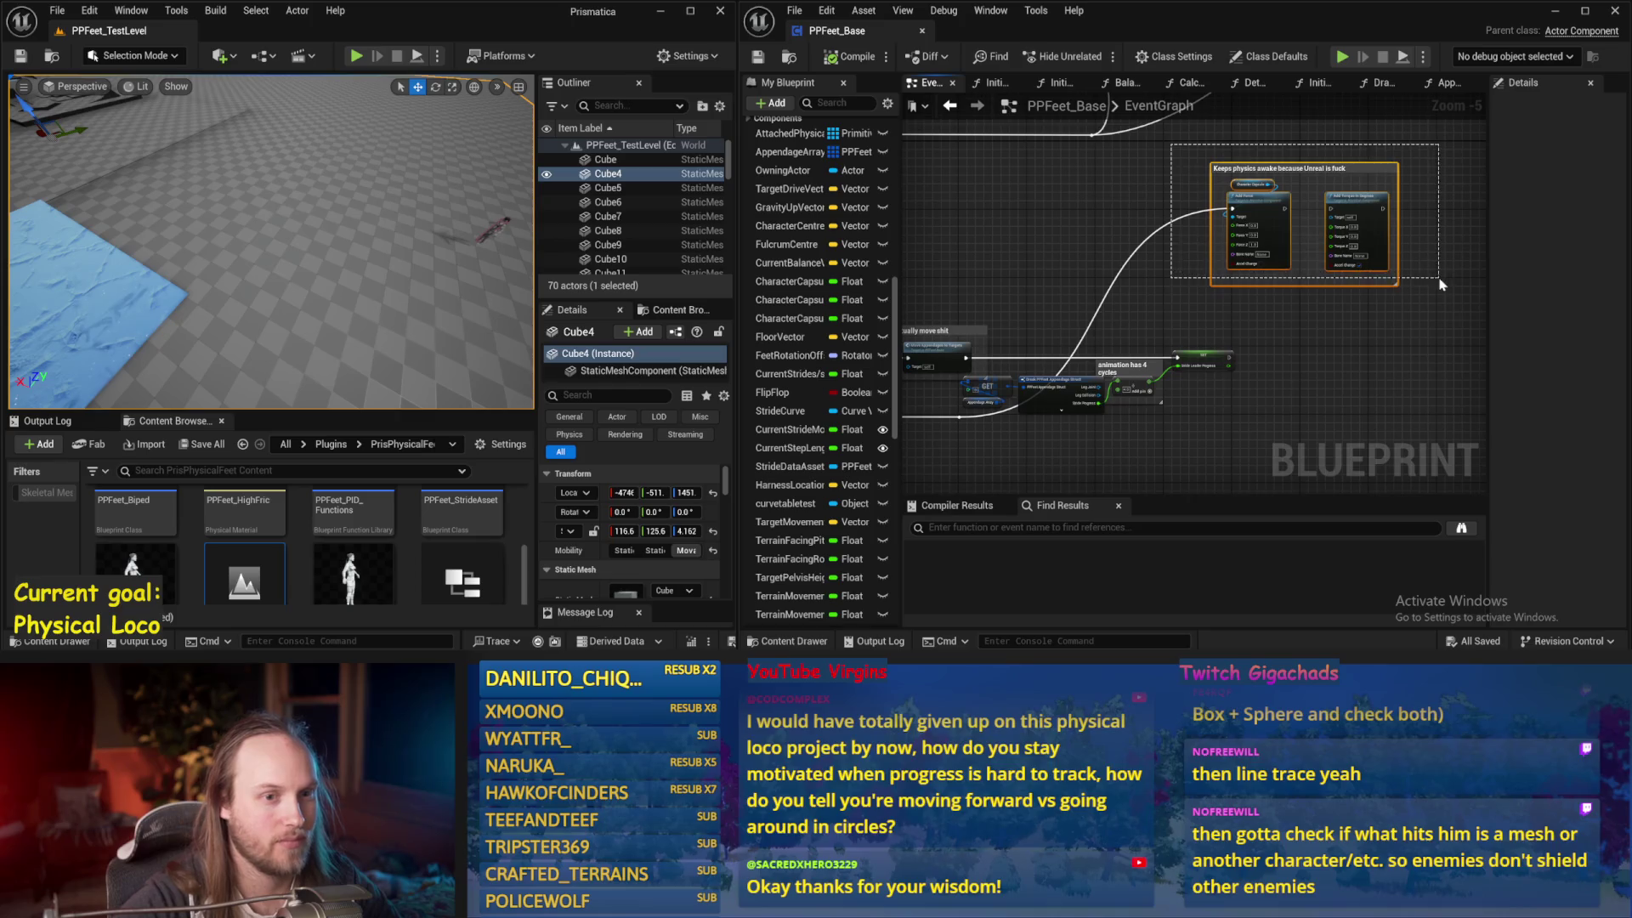
mouse_move(1258, 210)
mouse_down()
mouse_move(1156, 442)
mouse_move(1071, 383)
mouse_up()
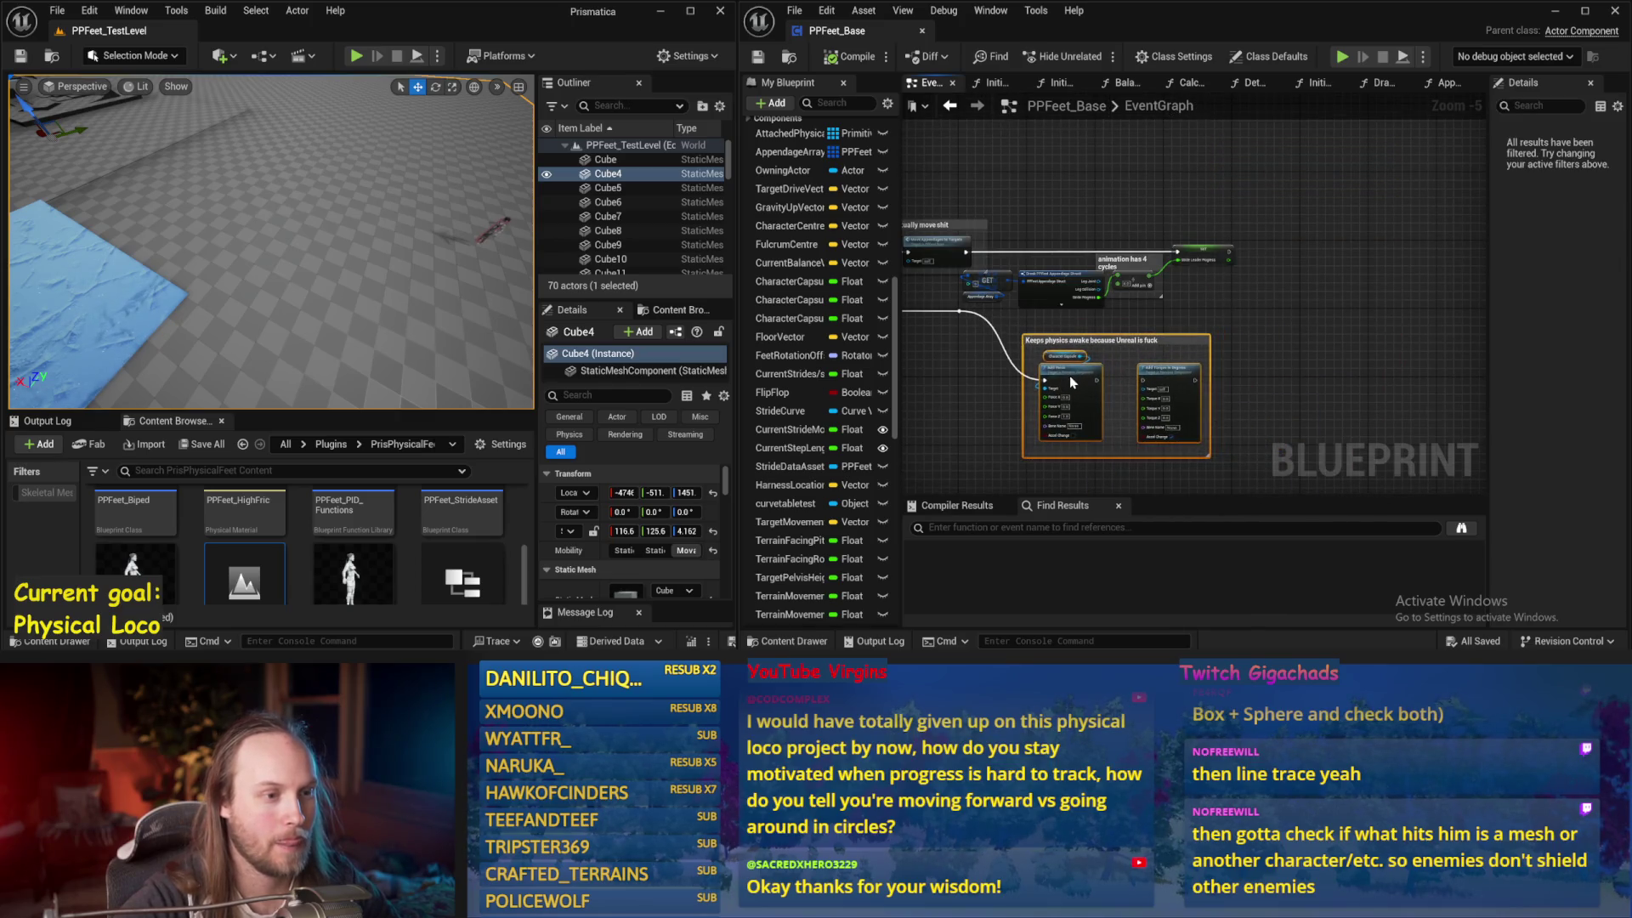
click(1245, 253)
drag(1233, 249, 1160, 250)
key(ctrl+s)
click(842, 64)
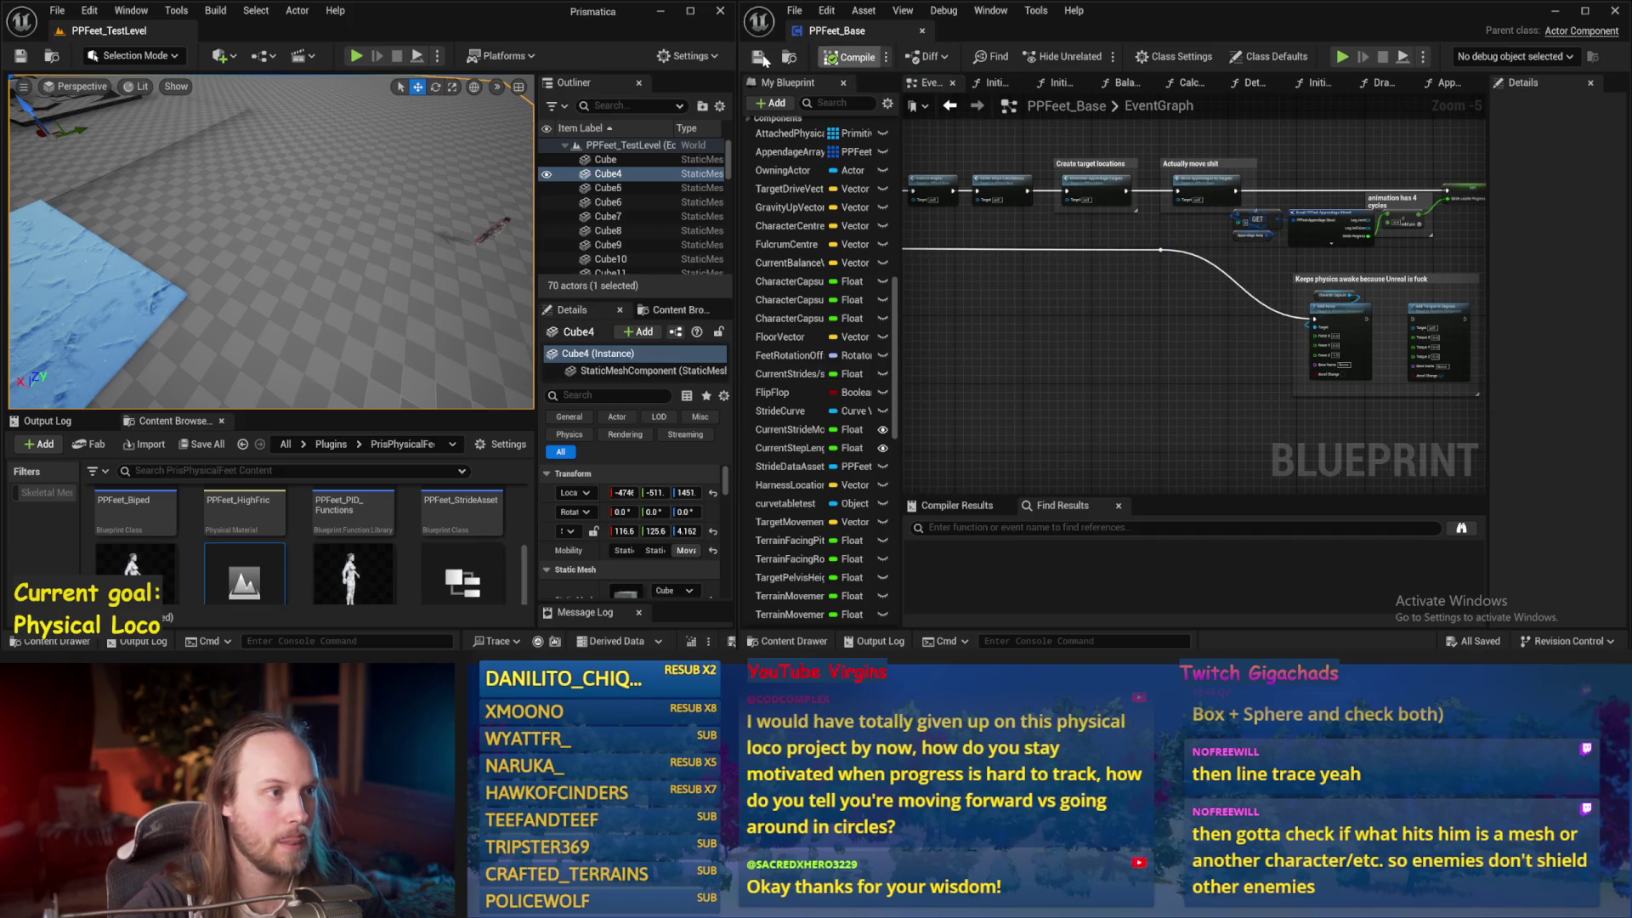
Save all levels and assets with File > Save All and Ctrl+S
drag(372, 268, 408, 270)
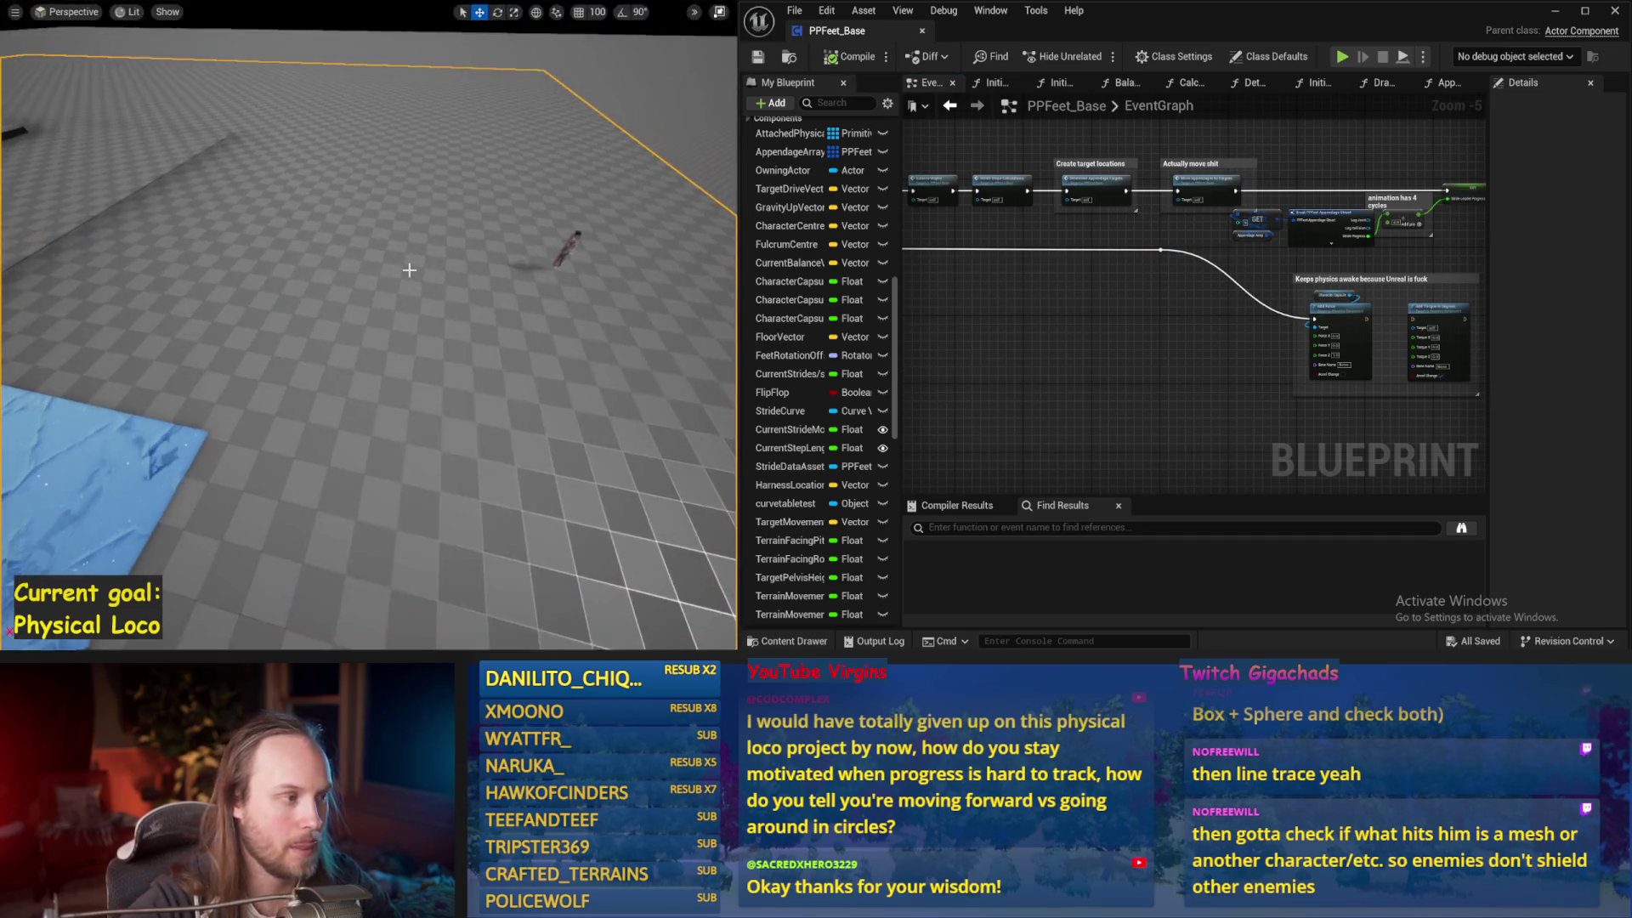
click(57, 11)
click(91, 213)
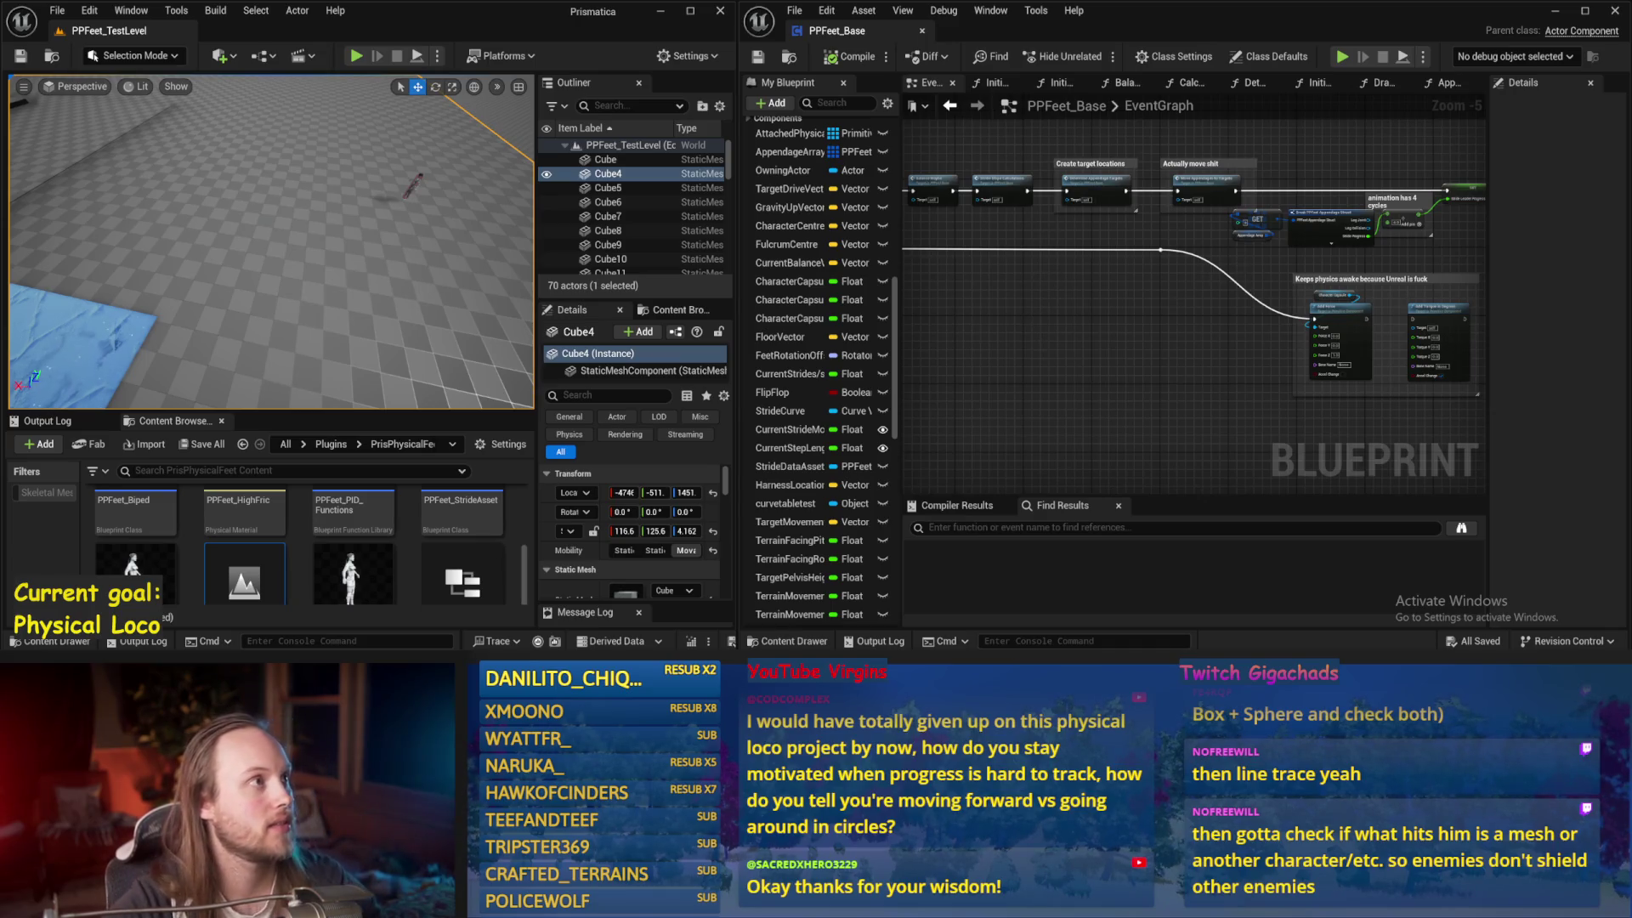
key(ctrl+s)
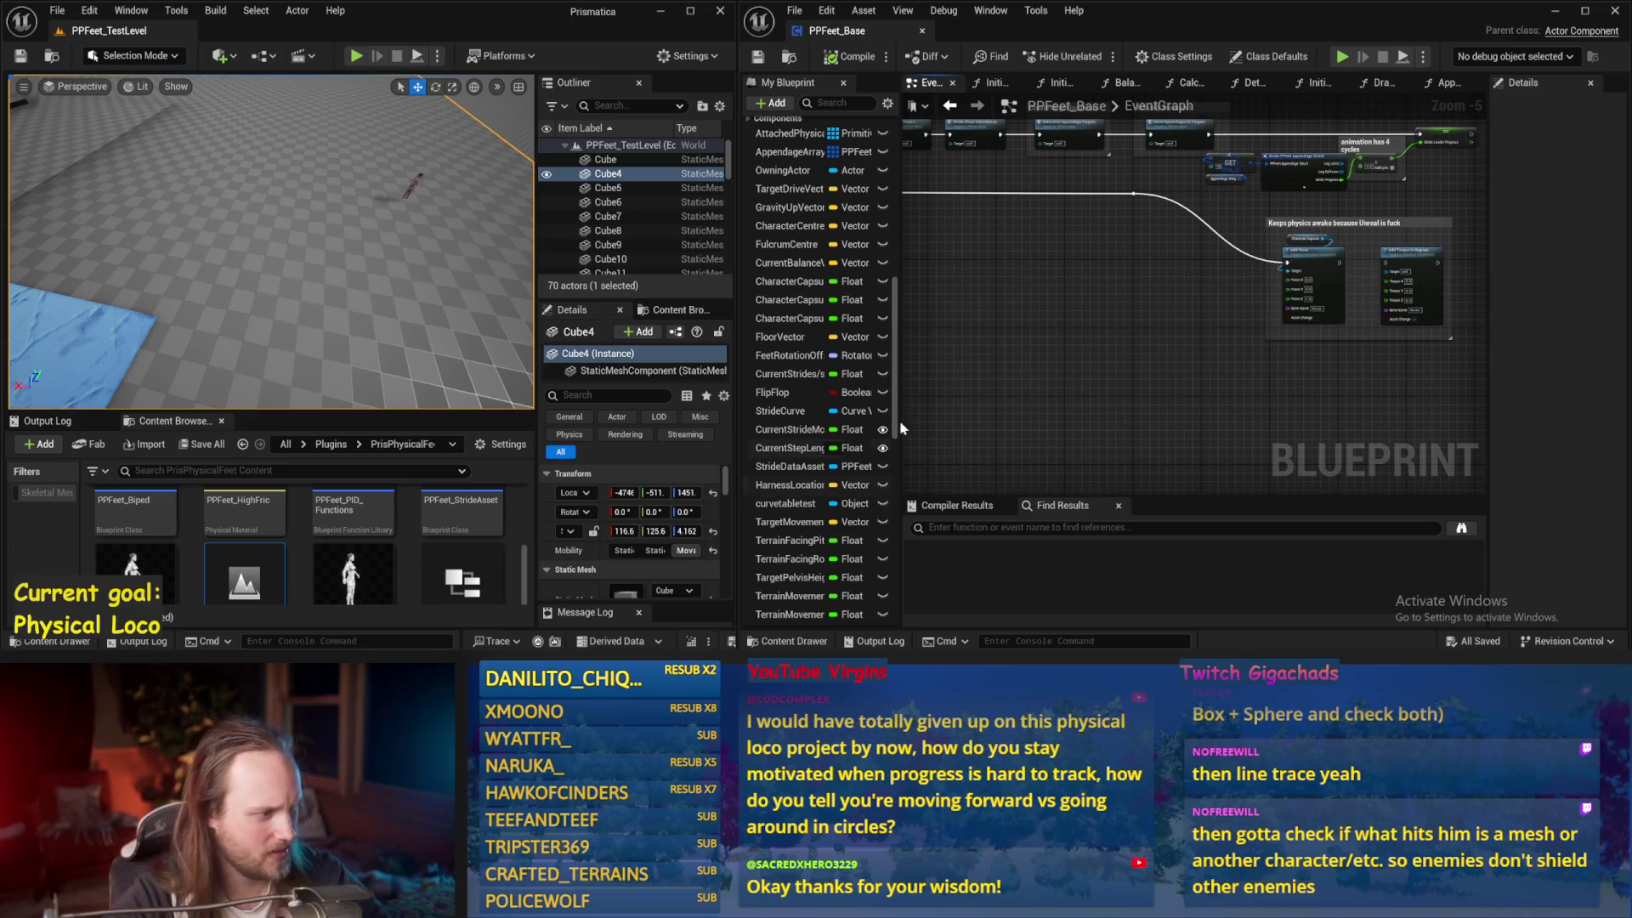
Shift the physics keep-awake comment group and its reroute knot further left
drag(1021, 295, 996, 355)
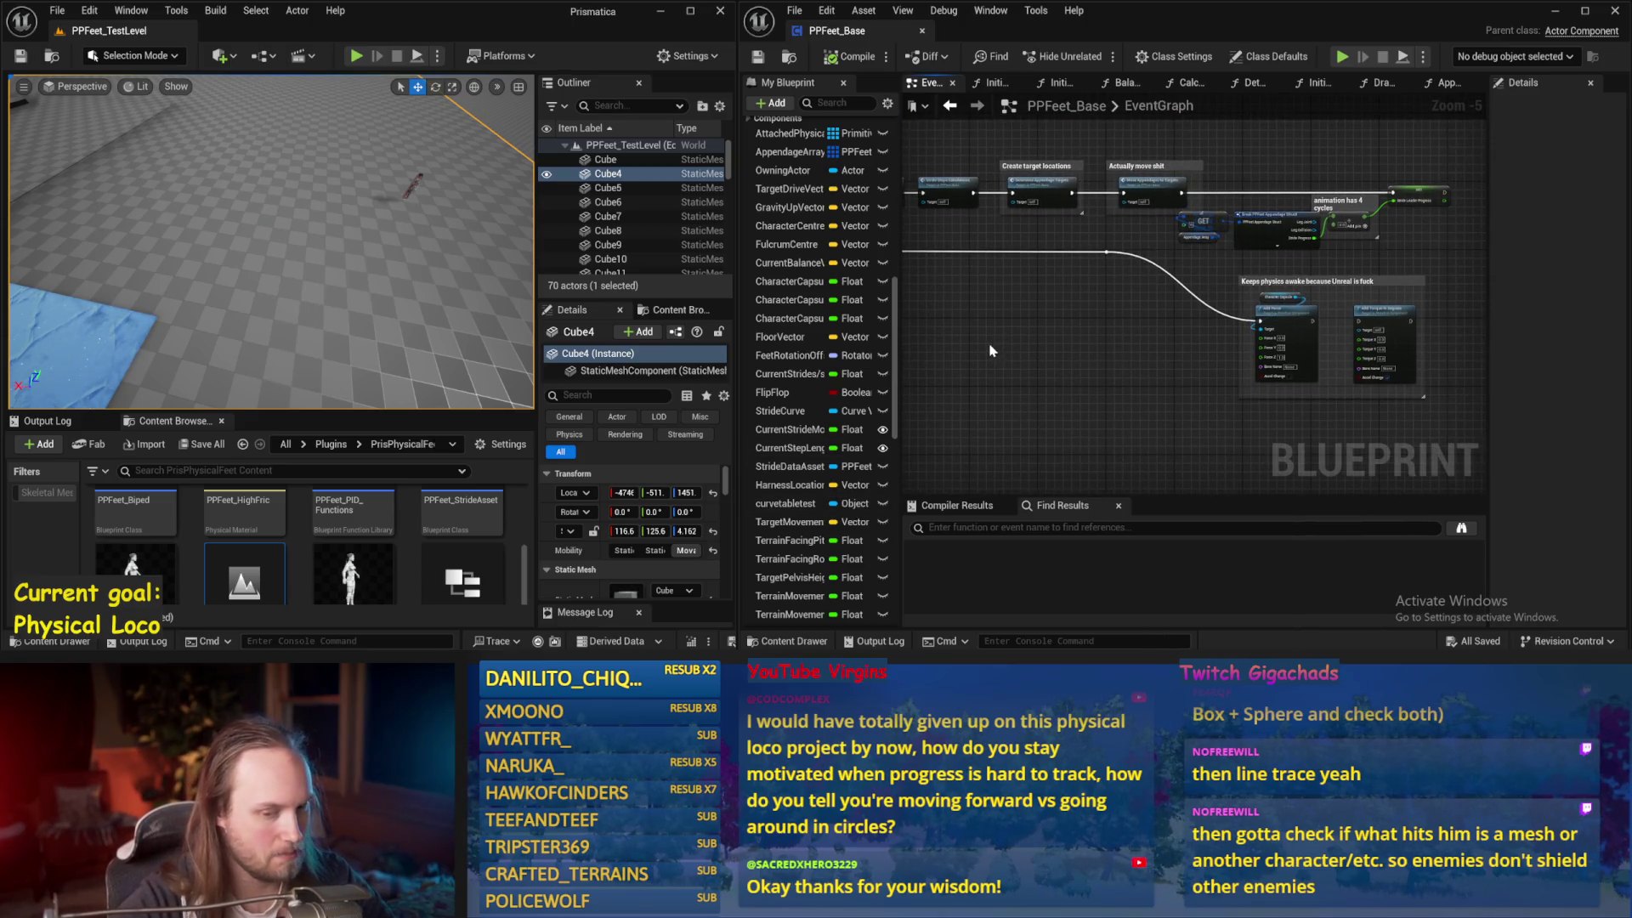
mouse_move(1188, 429)
mouse_down()
mouse_move(1371, 376)
mouse_move(1173, 379)
mouse_move(1389, 354)
mouse_move(1379, 264)
mouse_up()
click(1360, 264)
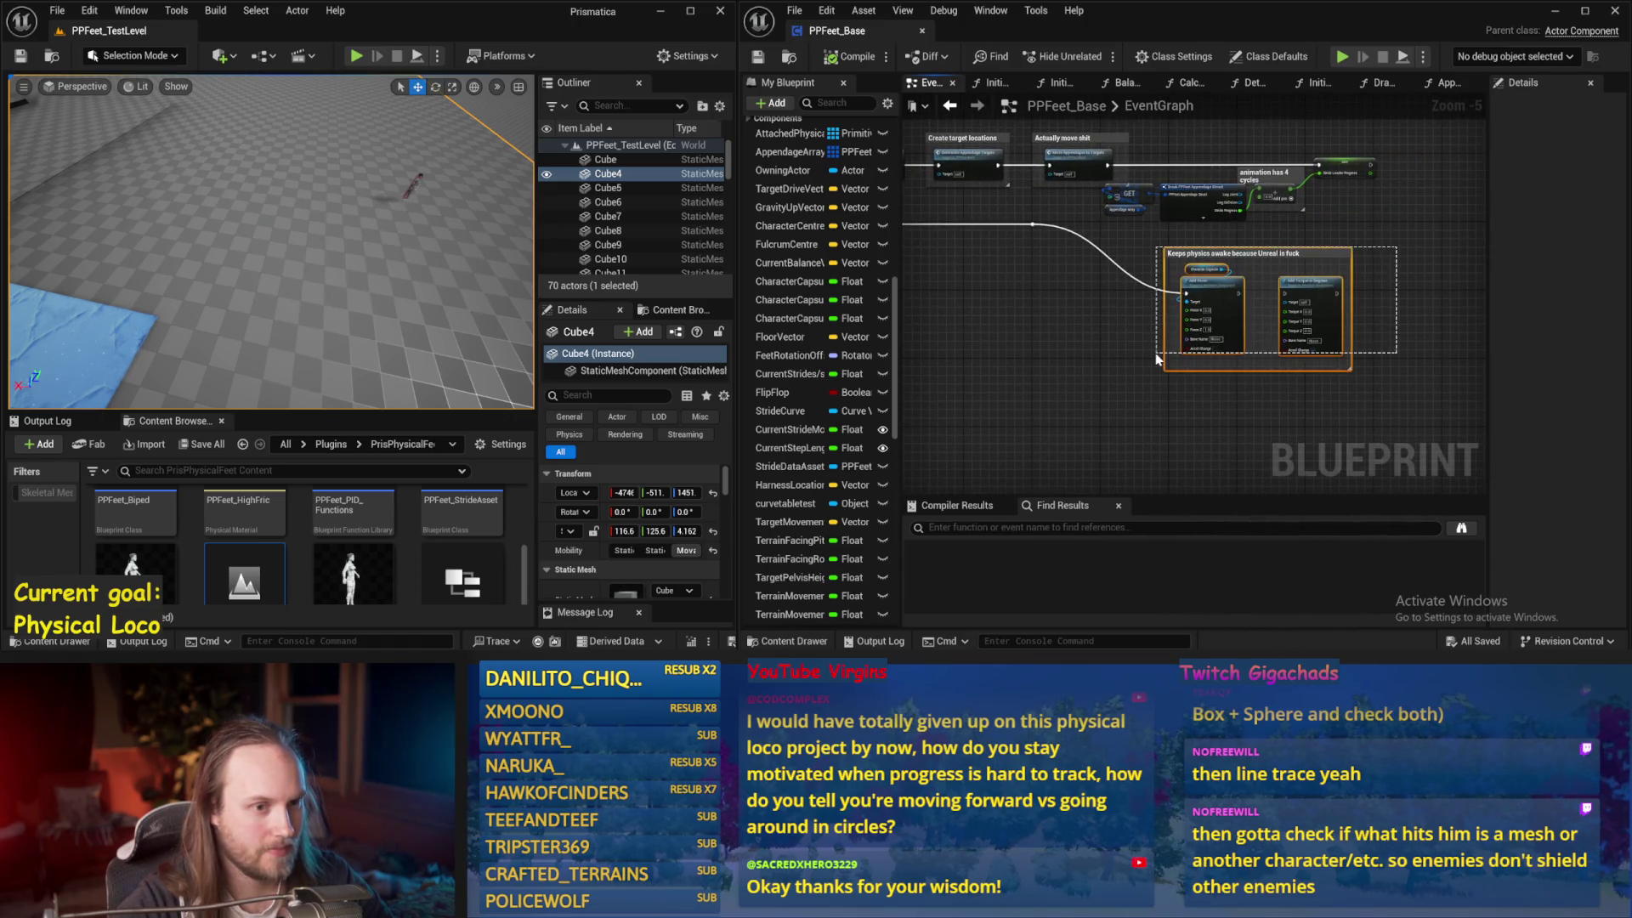
drag(935, 260, 1447, 282)
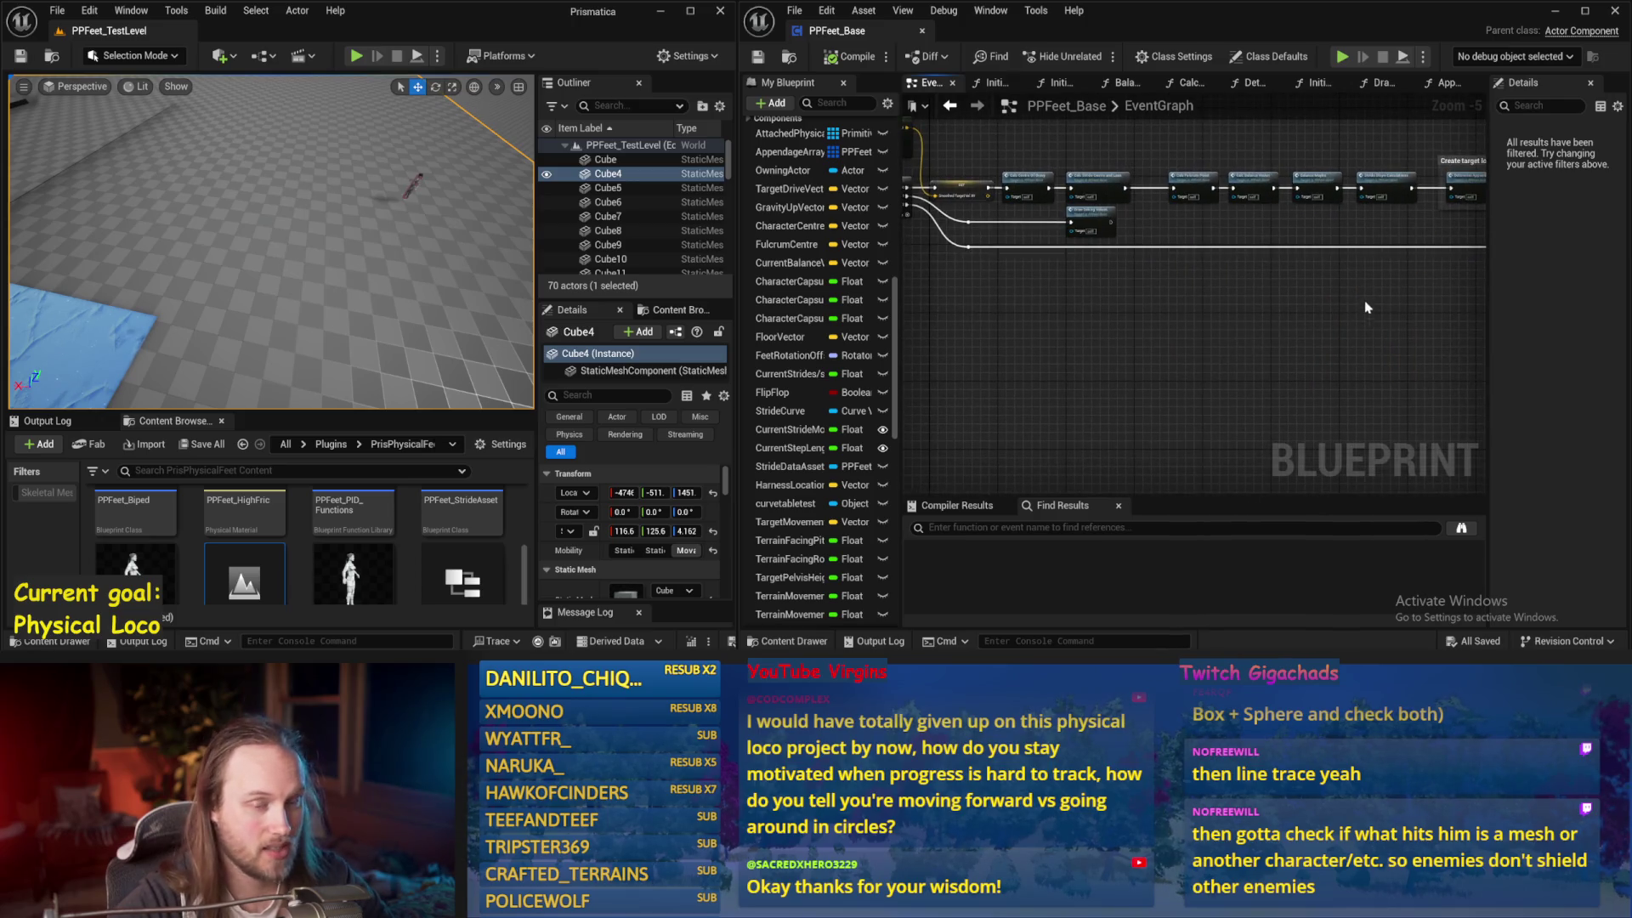
drag(1361, 309, 1203, 281)
mouse_move(1309, 247)
mouse_down()
mouse_move(989, 247)
mouse_move(1245, 277)
mouse_up()
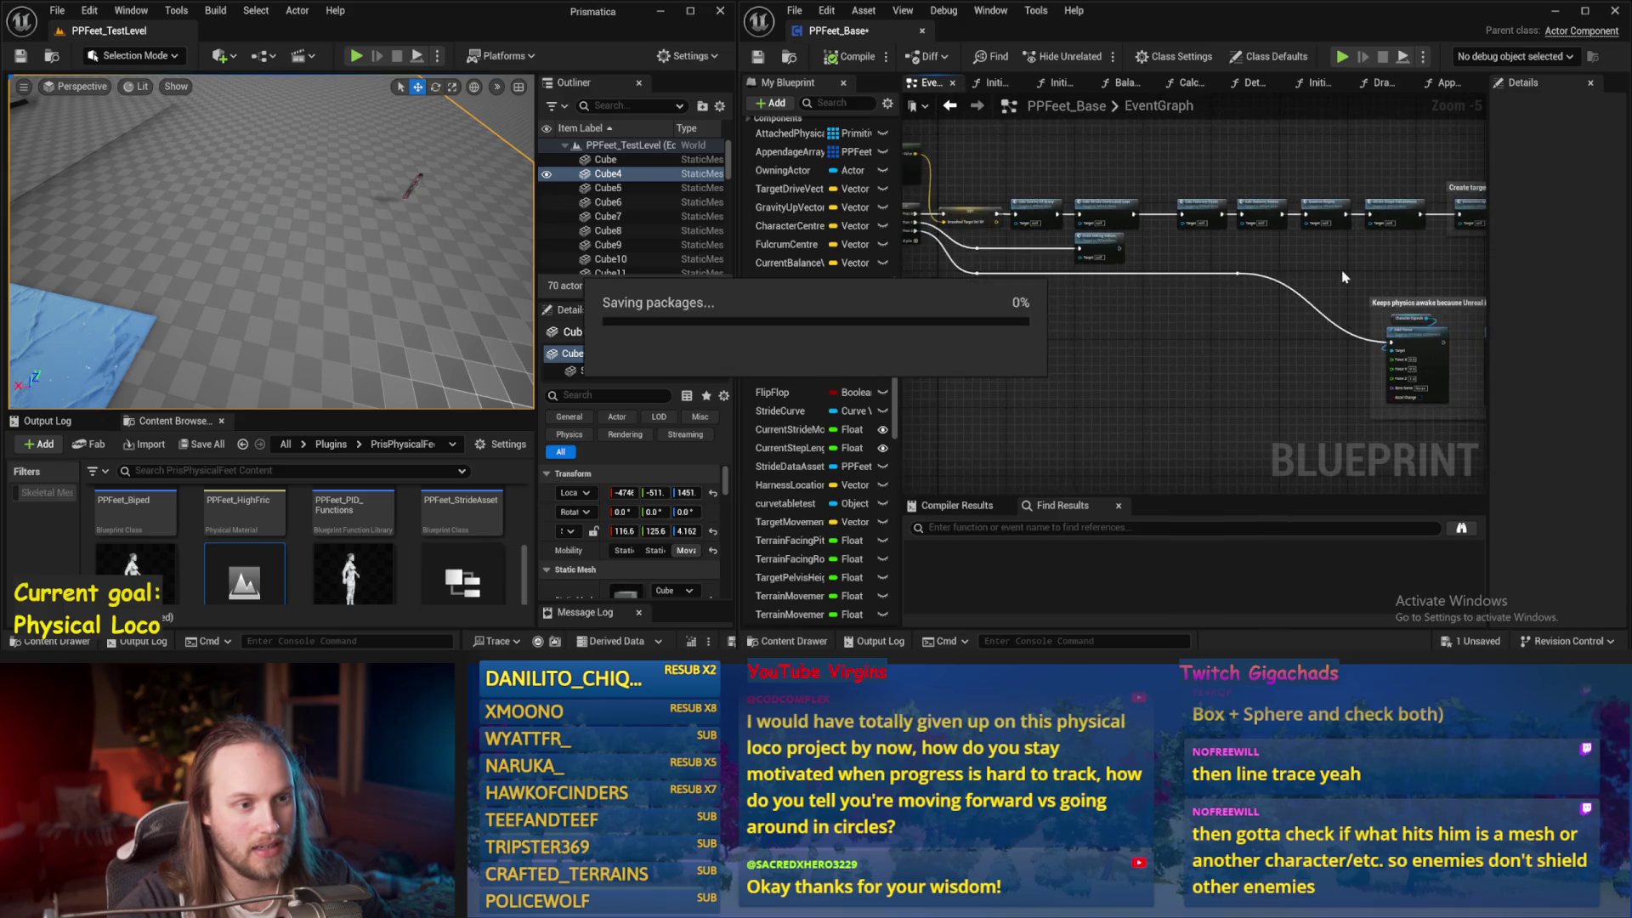